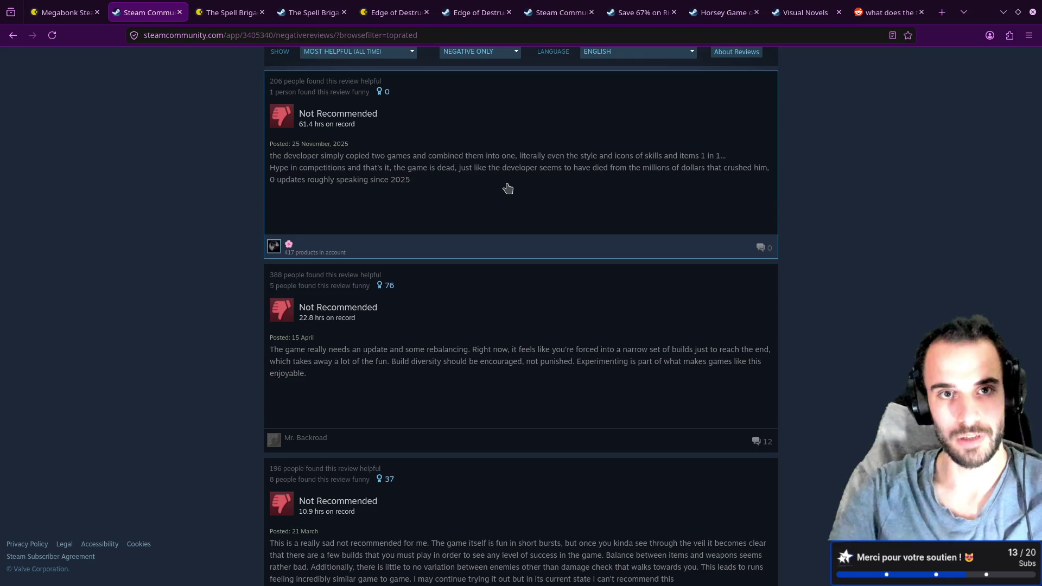
- Glance at Megabonk's Gamalytic stats, then open the 22.8-hour second negative review on Steam
{"action": "left_click", "coordinate": [70, 12]}
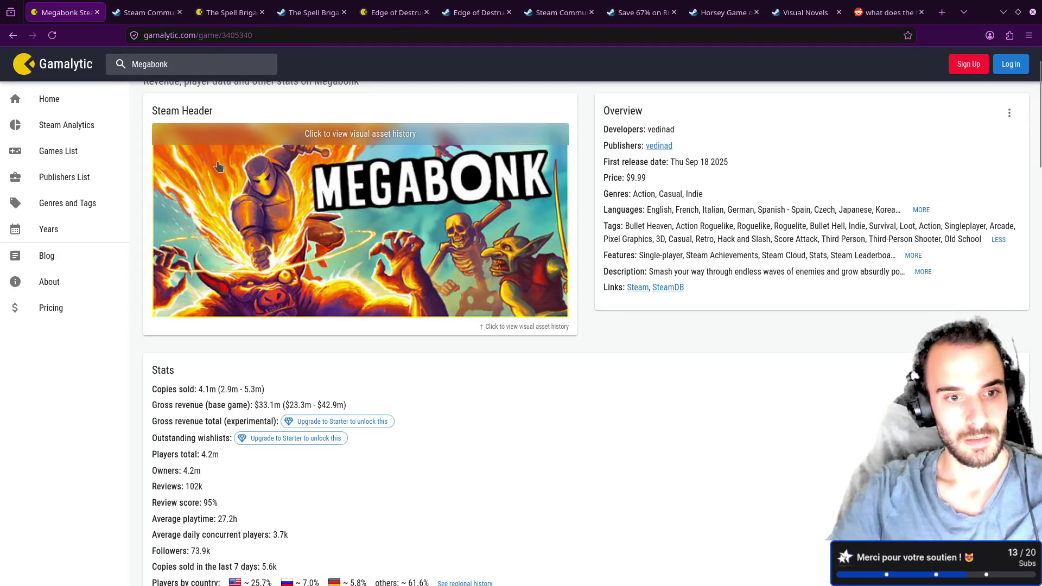
{"action": "left_click", "coordinate": [147, 12]}
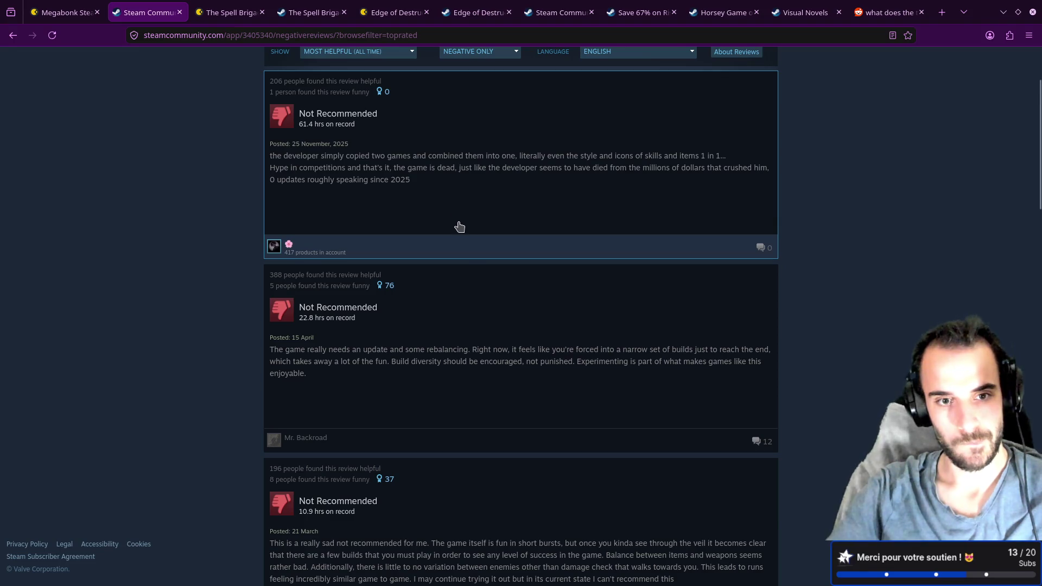
{"action": "scroll", "coordinate": [475, 297], "scroll_direction": "down", "scroll_amount": 1}
{"action": "scroll", "coordinate": [475, 296], "scroll_direction": "down", "scroll_amount": 1}
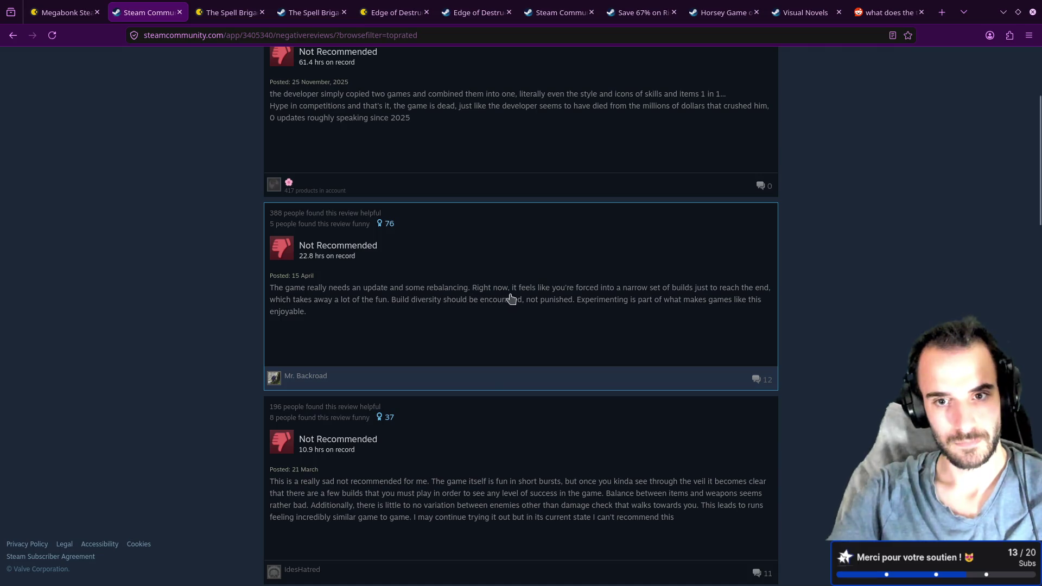
{"action": "left_click", "coordinate": [649, 298]}
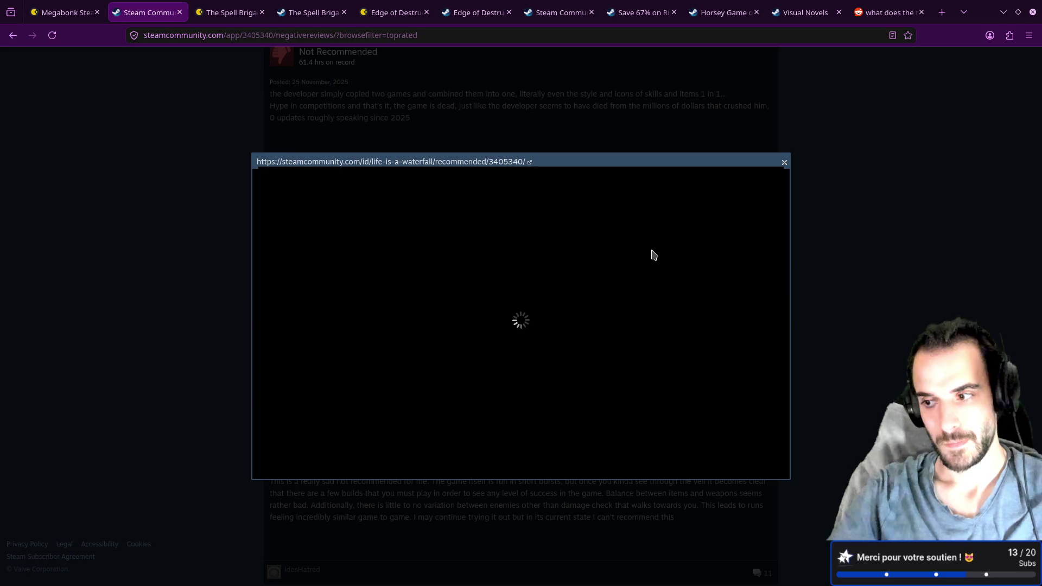
- Close the stalled popup and reopen the 22.8-hour review with its text and 12 comments
{"action": "left_click", "coordinate": [911, 252]}
{"action": "left_click", "coordinate": [558, 295]}
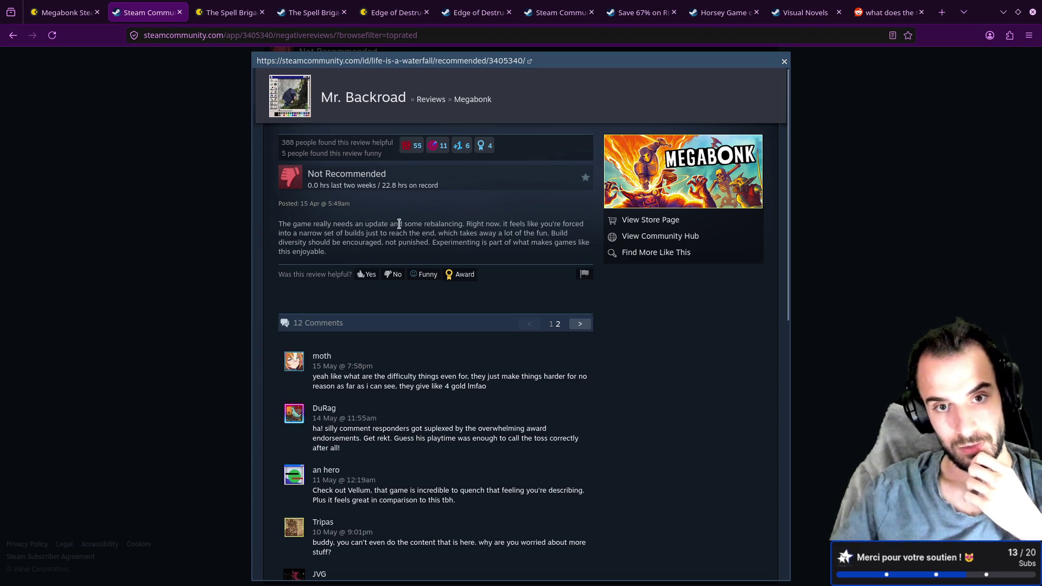
- Copy the narrow-builds sentence and paste it as a '- ' bullet under Megabonk's Negative notes
{"action": "mouse_move", "coordinate": [467, 224]}
{"action": "left_mouse_down"}
{"action": "mouse_move", "coordinate": [559, 227]}
{"action": "mouse_move", "coordinate": [358, 242]}
{"action": "mouse_move", "coordinate": [435, 237]}
{"action": "left_mouse_up"}
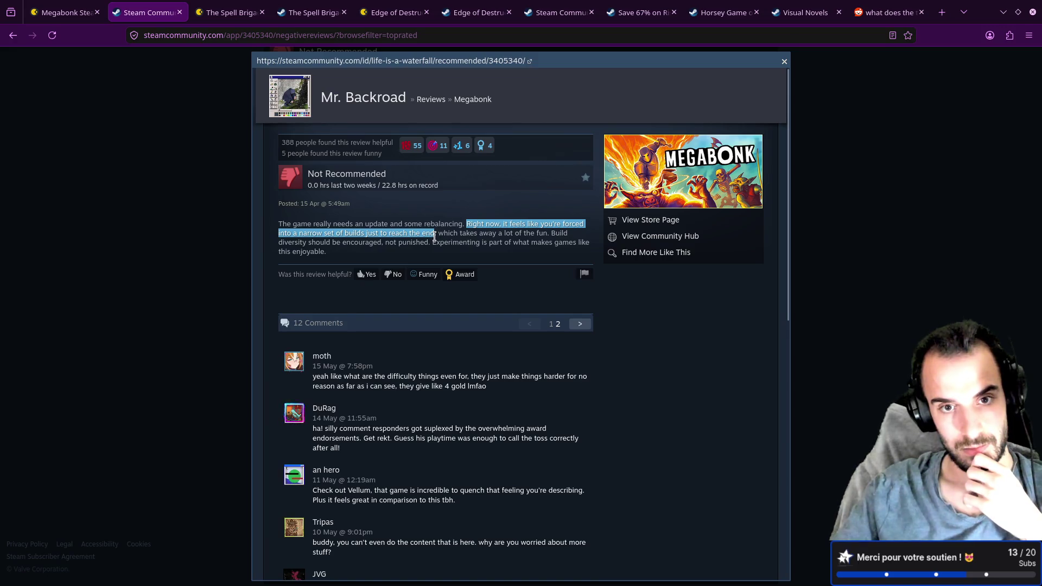
{"action": "right_click", "coordinate": [424, 239]}
{"action": "left_click", "coordinate": [452, 252]}
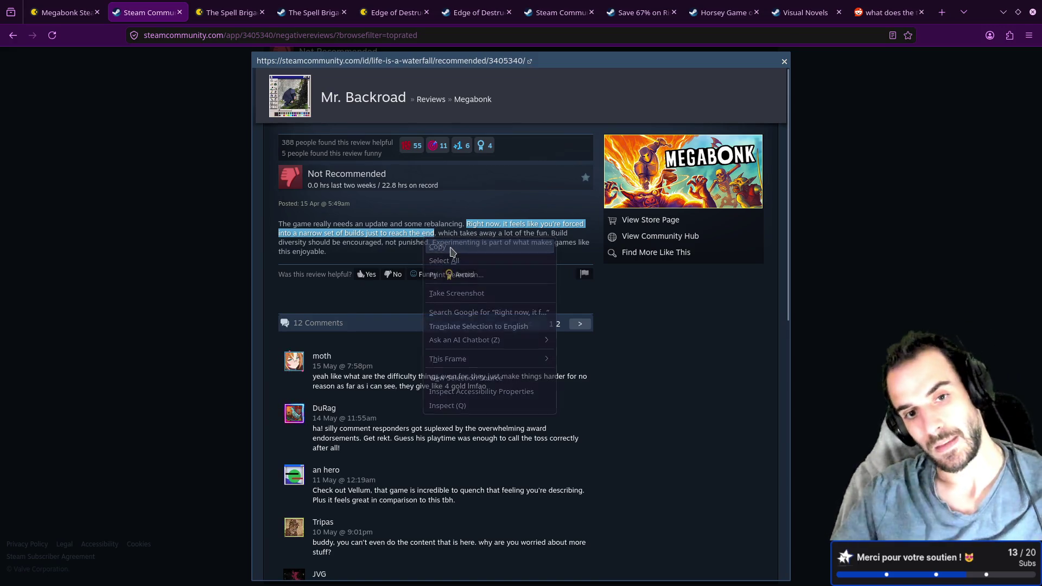
{"action": "key", "text": "ctrl+super+Left"}
{"action": "key", "text": "Return"}
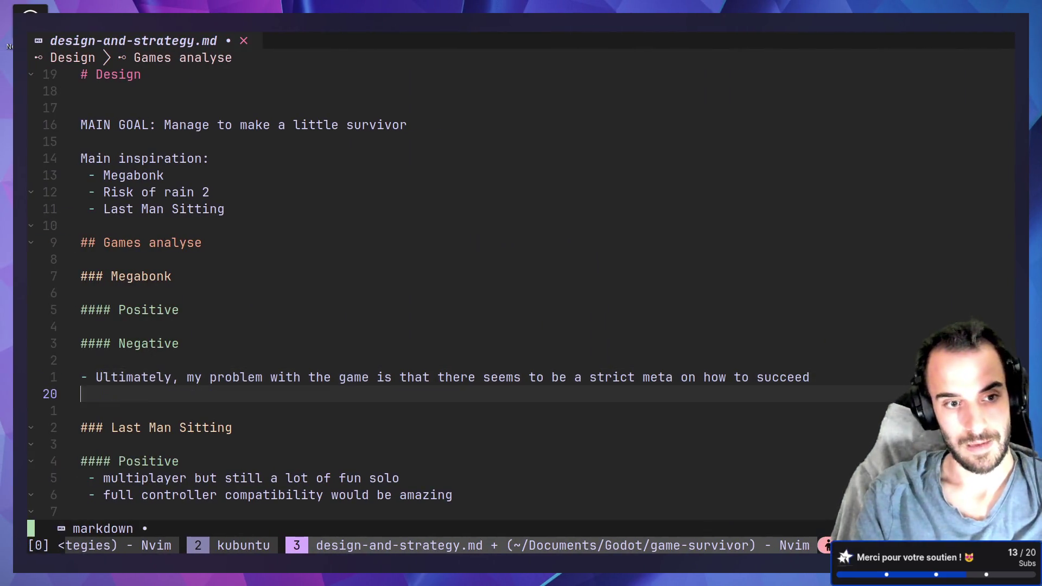
{"action": "type", "text": "-"}
{"action": "key", "text": "ctrl+shift+v"}
{"action": "key", "text": "Escape"}
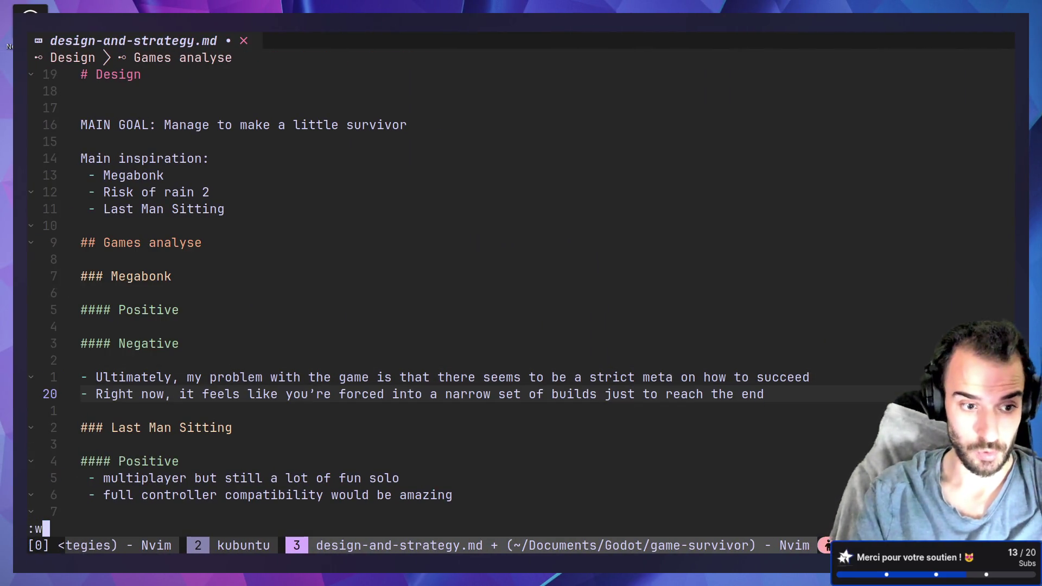
- Add the 'Build diversity should be encouraged' sentence as the next bullet and save with :w
{"action": "key", "text": "ctrl+super+Right"}
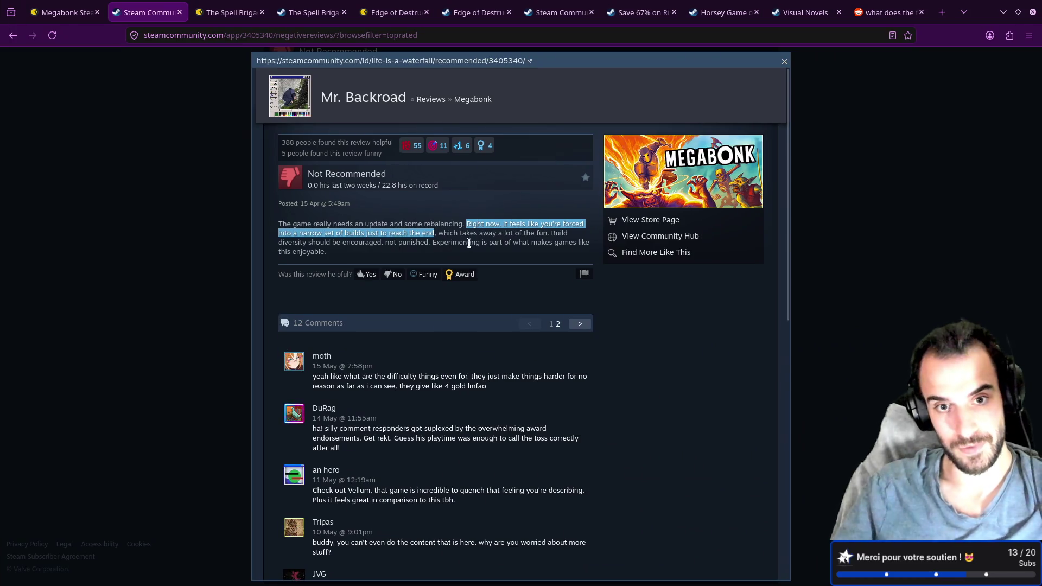
{"action": "double_click", "coordinate": [461, 241]}
{"action": "left_click", "coordinate": [481, 233]}
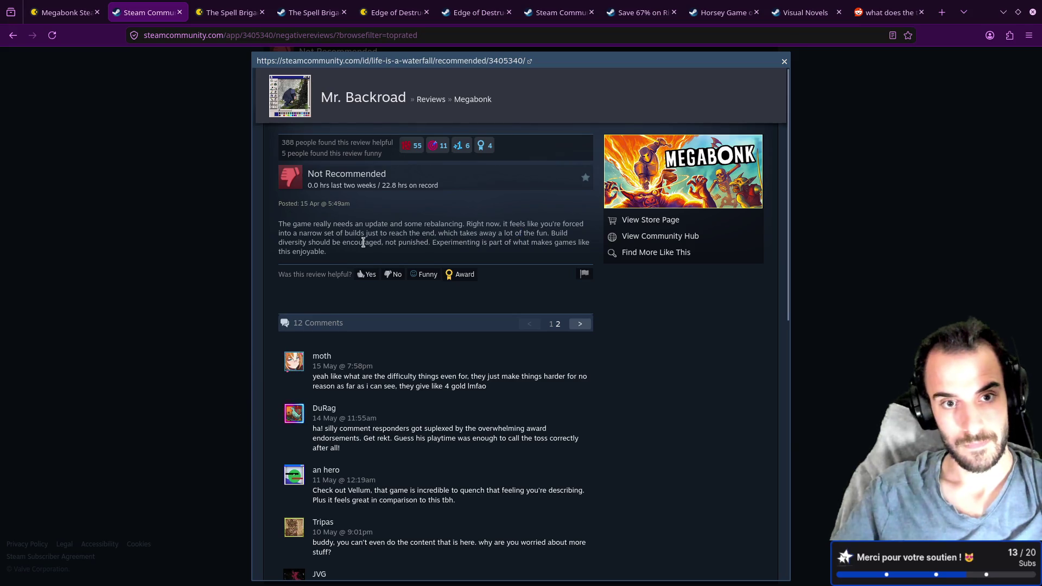
{"action": "left_click_drag", "start_coordinate": [295, 243], "coordinate": [313, 243]}
{"action": "left_click", "coordinate": [347, 252]}
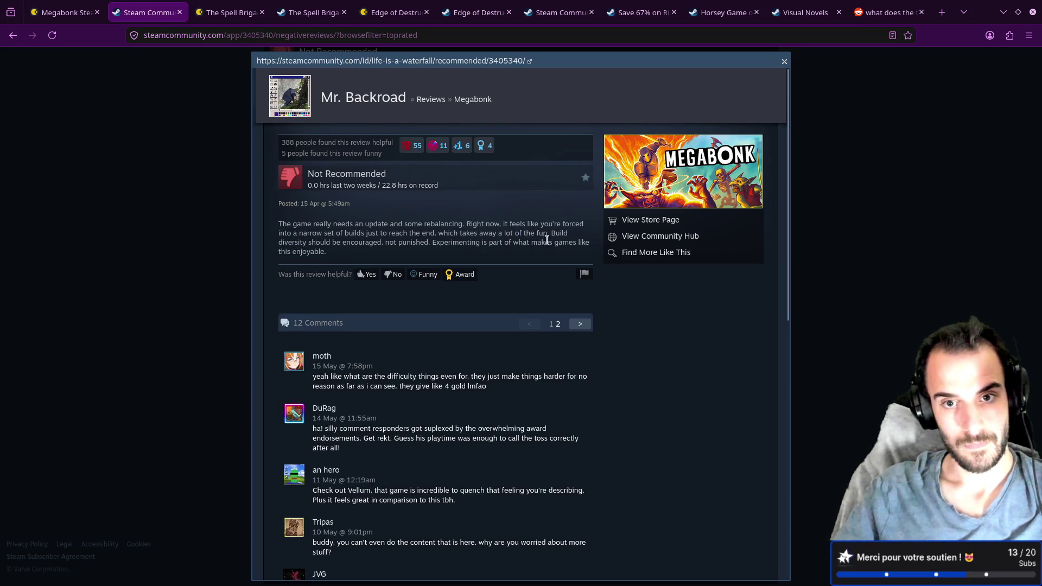
{"action": "mouse_move", "coordinate": [553, 233]}
{"action": "left_mouse_down"}
{"action": "mouse_move", "coordinate": [360, 260]}
{"action": "mouse_move", "coordinate": [382, 242]}
{"action": "left_mouse_up"}
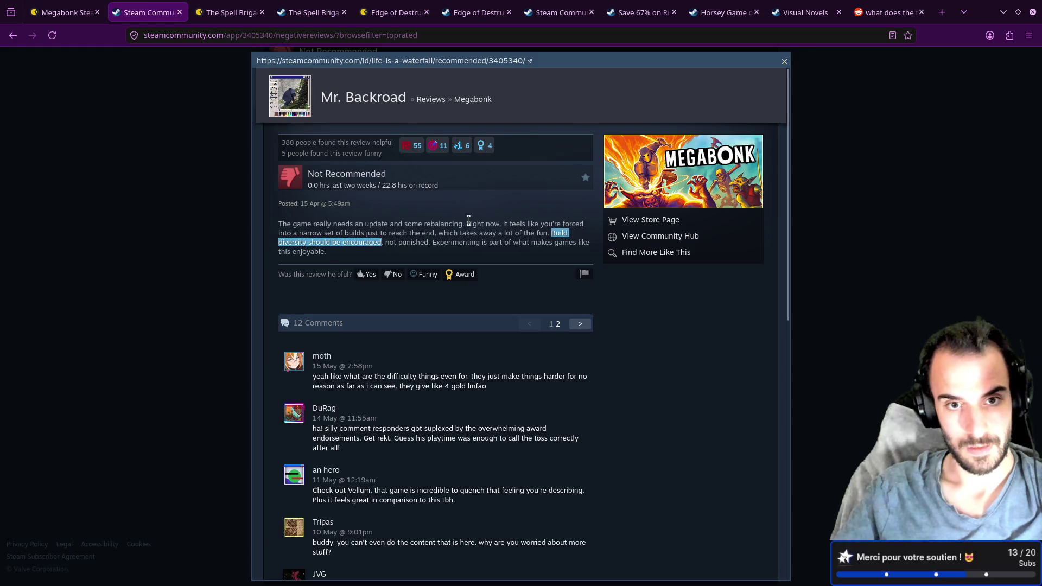
{"action": "key", "text": "alt+Tab"}
{"action": "key", "text": "Return"}
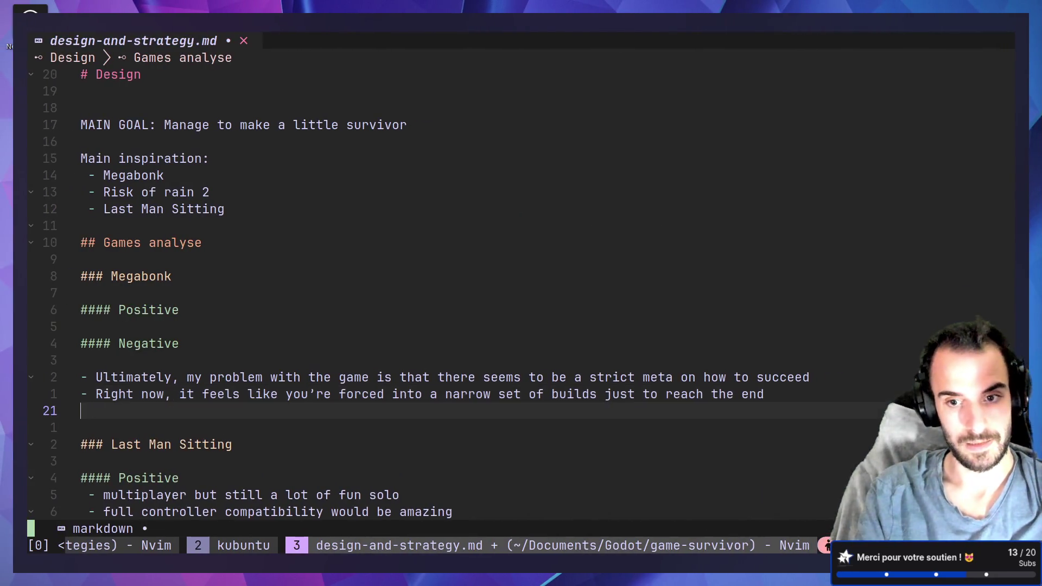
{"action": "type", "text": "-"}
{"action": "key", "text": "ctrl+shift+v"}
{"action": "key", "text": "Escape"}
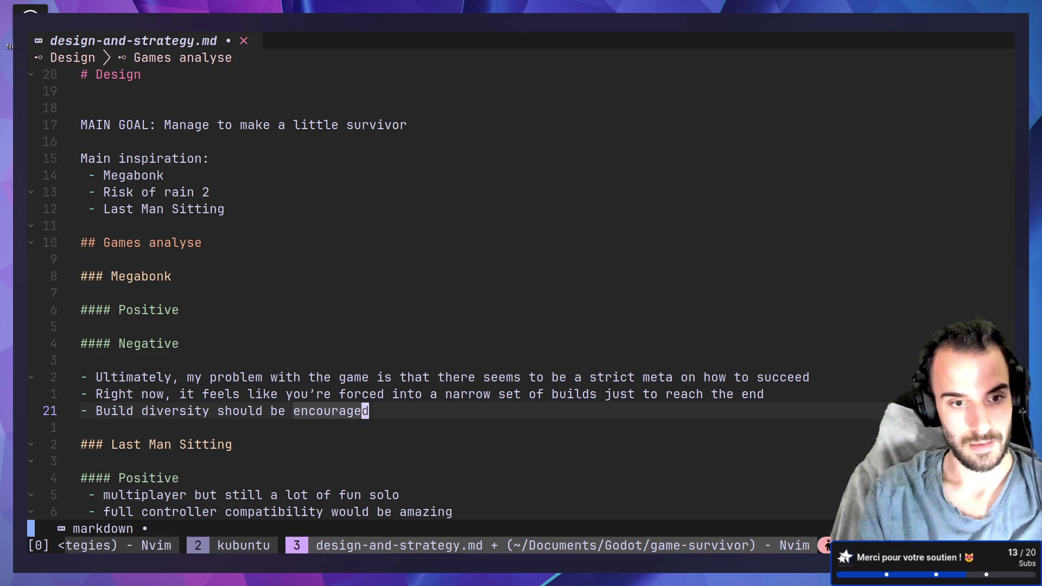
{"action": "type", "text": ":w"}
{"action": "key", "text": "Return"}
- Back in the Steam review, select and then deselect the word 'Experimenting'
{"action": "key", "text": "alt+Tab"}
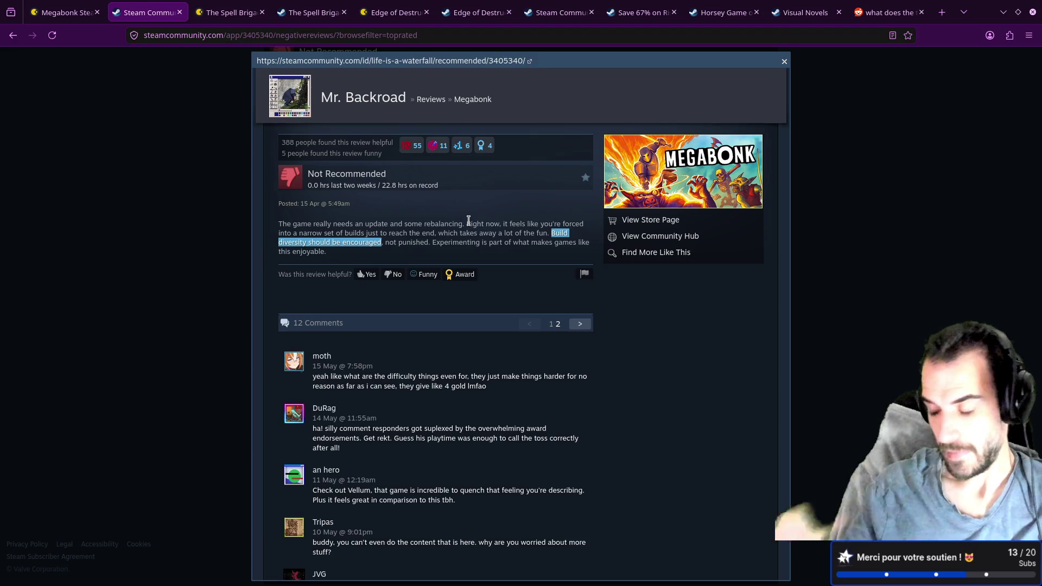
{"action": "double_click", "coordinate": [456, 242]}
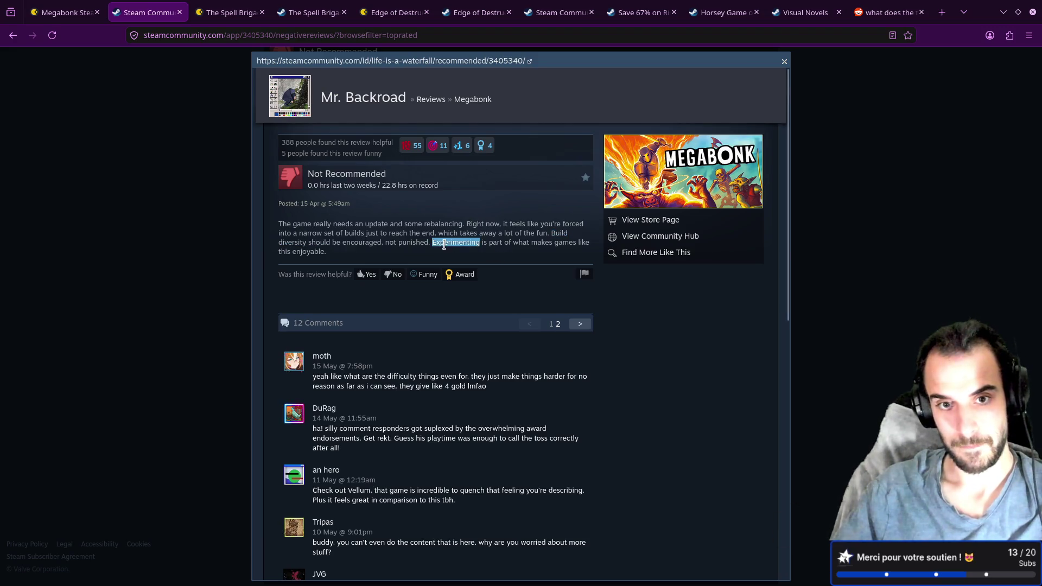
{"action": "left_click", "coordinate": [481, 256]}
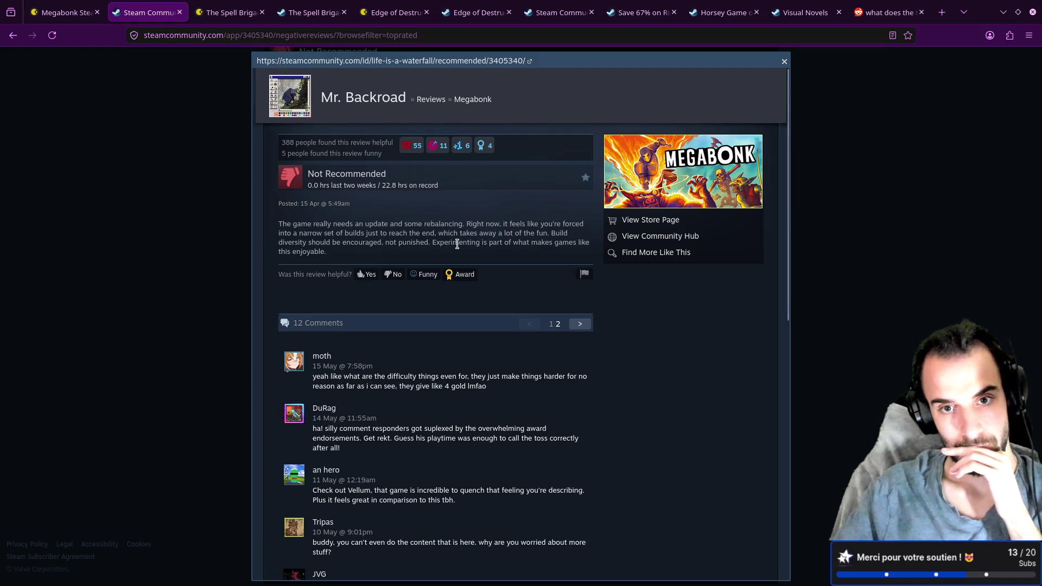
- Return to Megabonk's reviews filtered to Negative Only and scroll to the 21 March review
{"action": "key", "text": "alt+Left"}
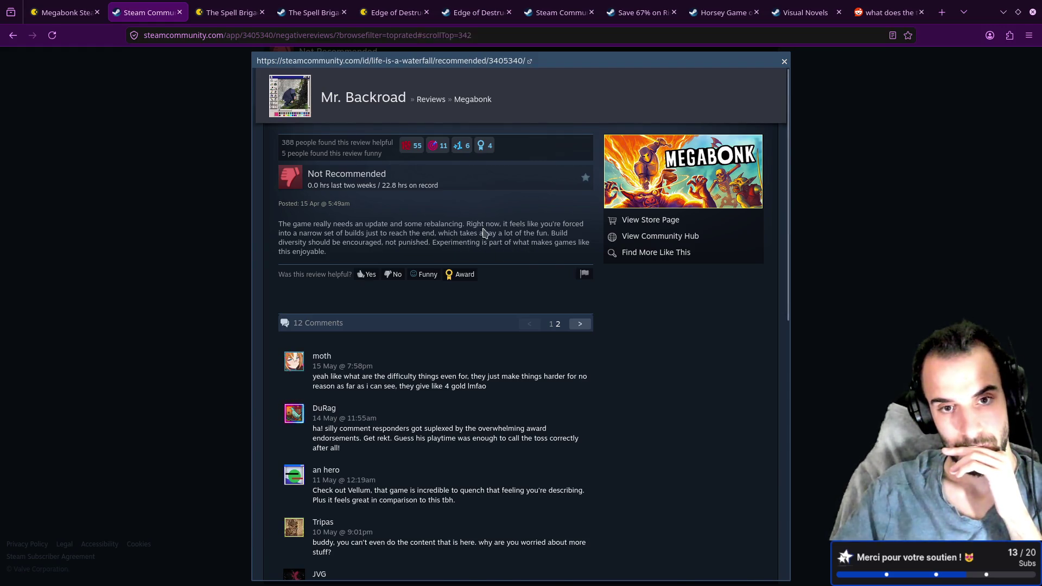
{"action": "left_click", "coordinate": [479, 115]}
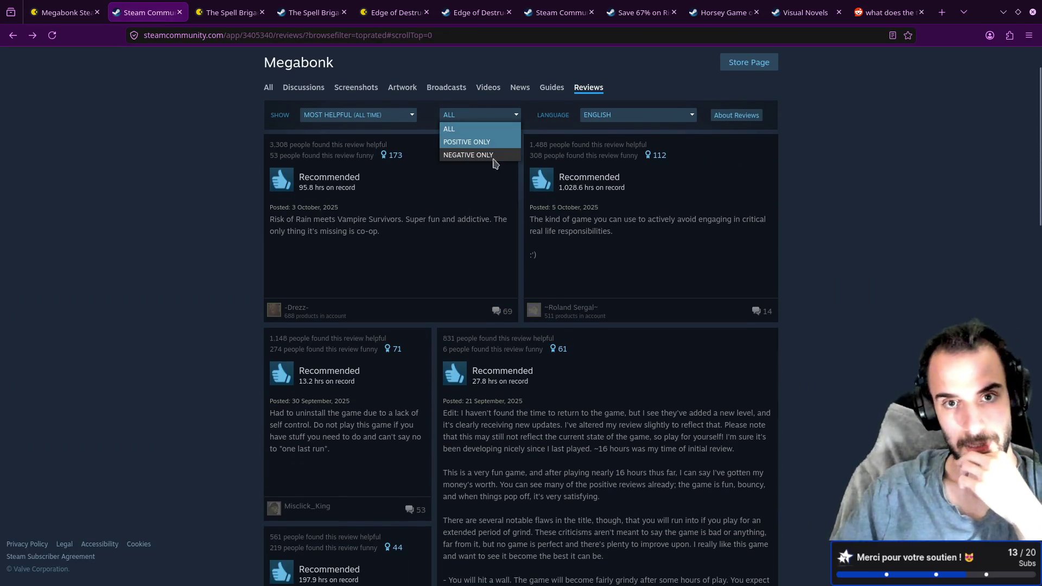
{"action": "left_click", "coordinate": [492, 155]}
{"action": "scroll", "coordinate": [435, 245], "scroll_direction": "down", "scroll_amount": 3}
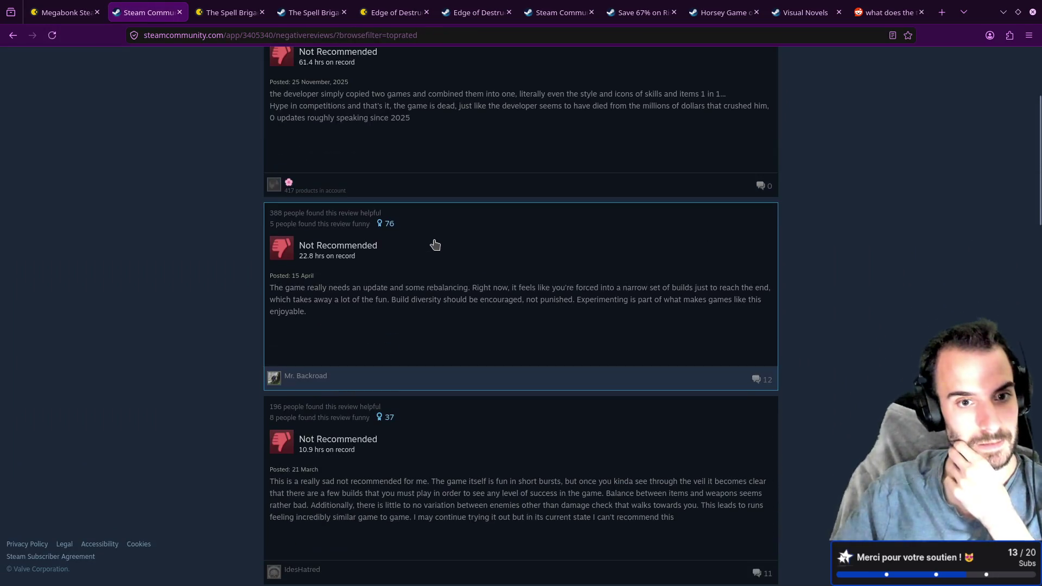
{"action": "scroll", "coordinate": [435, 245], "scroll_direction": "down", "scroll_amount": 4}
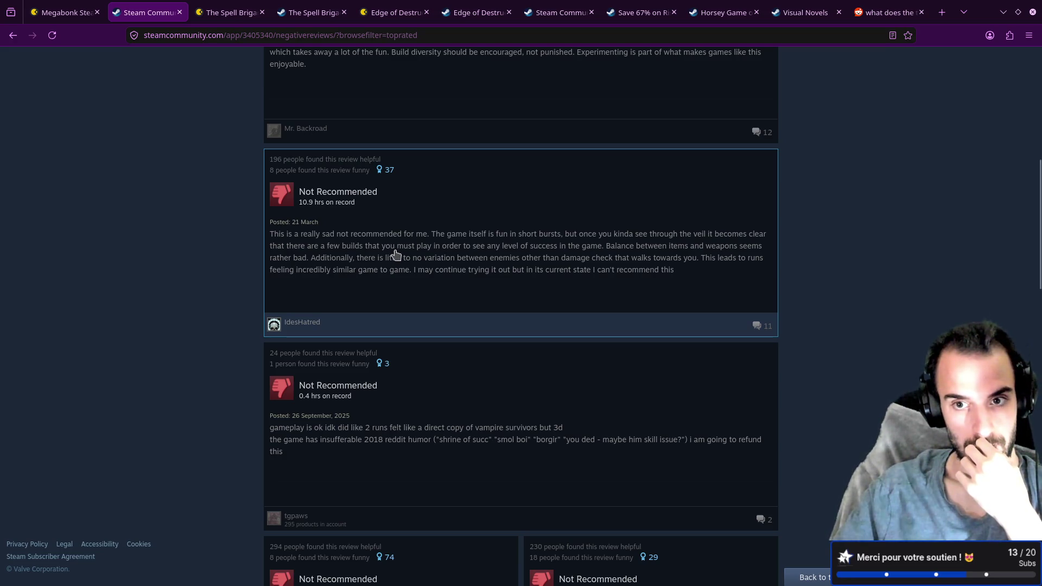
- Open the 10.9-hour review and copy its sentence about little enemy variation
{"action": "left_click", "coordinate": [341, 263]}
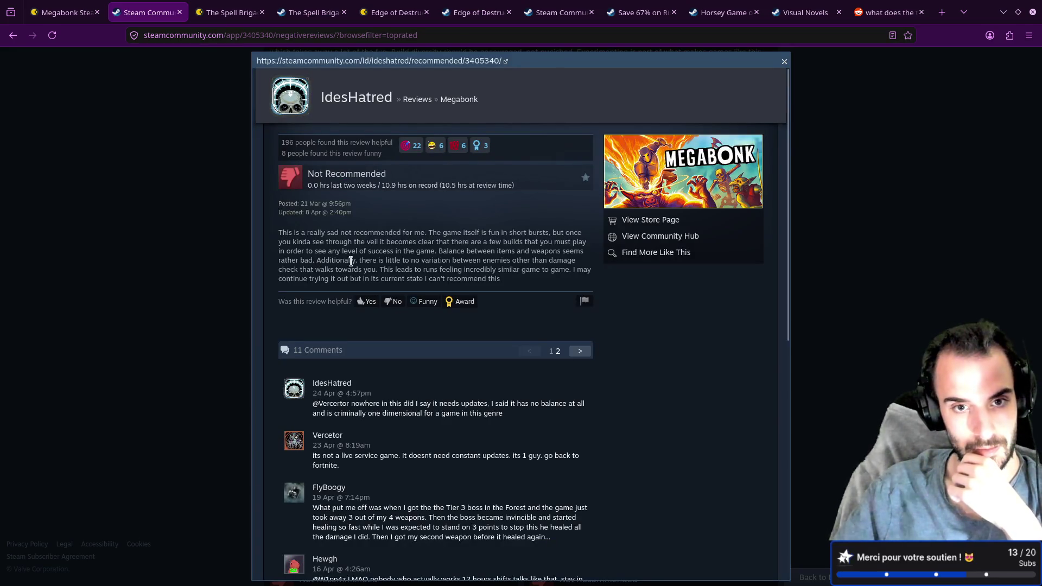
{"action": "mouse_move", "coordinate": [360, 260]}
{"action": "left_mouse_down"}
{"action": "mouse_move", "coordinate": [462, 270]}
{"action": "mouse_move", "coordinate": [576, 261]}
{"action": "left_mouse_up"}
{"action": "right_click", "coordinate": [558, 258]}
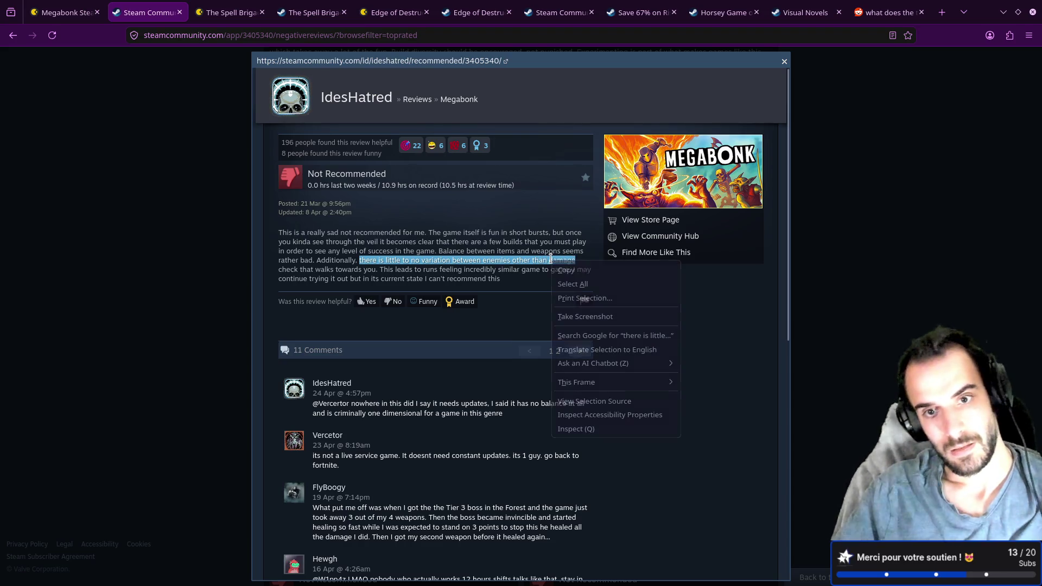
{"action": "left_click", "coordinate": [563, 269]}
- Paste it as a capitalised '- There is little to no variation…' Negative bullet and save
{"action": "key", "text": "super+h"}
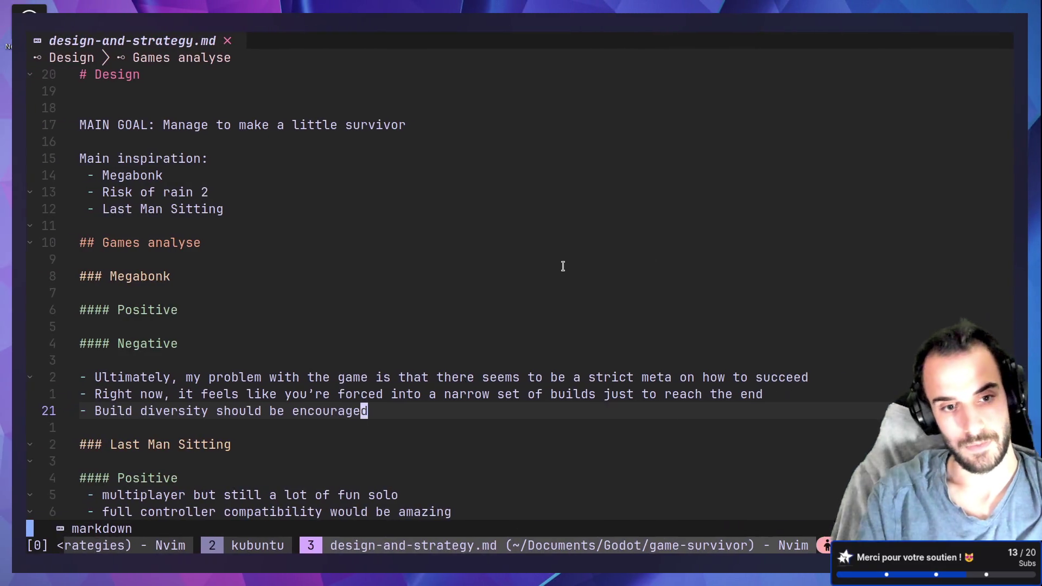
{"action": "type", "text": "o"}
{"action": "type", "text": "-"}
{"action": "key", "text": "ctrl+shift+v"}
{"action": "key", "text": "Escape"}
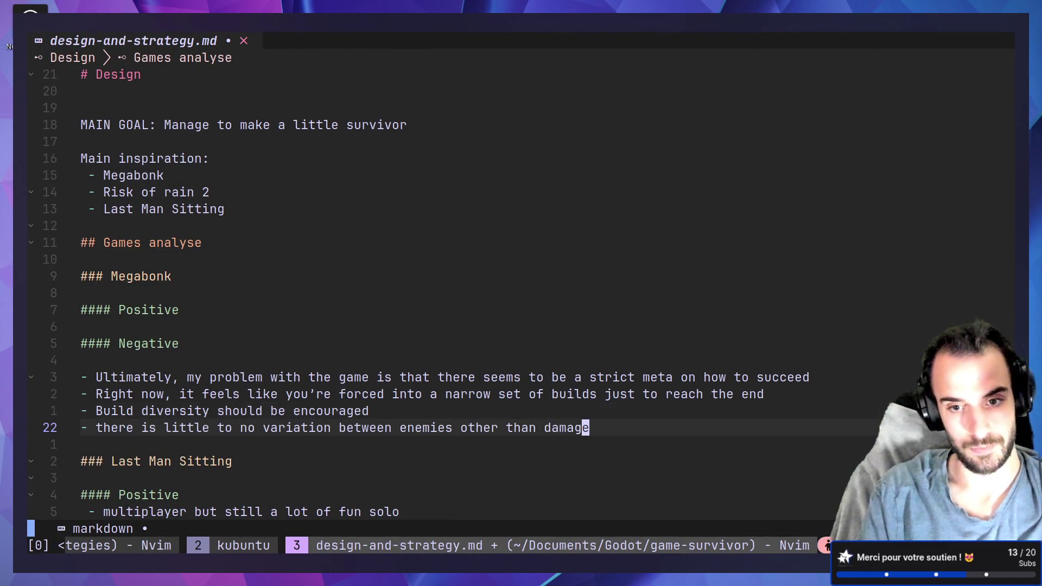
{"action": "type", "text": ":wa"}
{"action": "key", "text": "Return"}
{"action": "key", "text": "0"}
{"action": "key", "text": "w"}
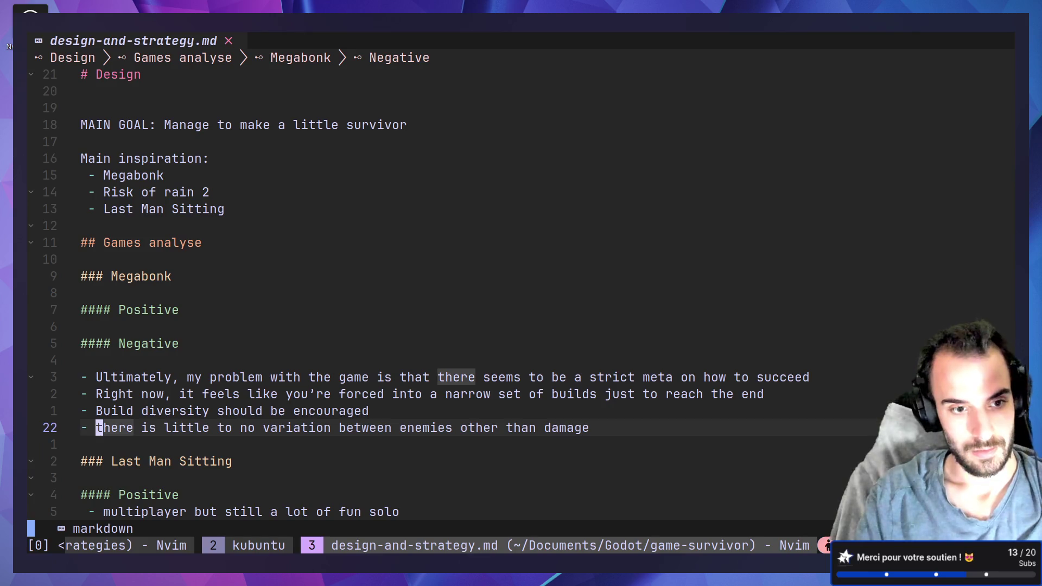
{"action": "type", "text": "T:w"}
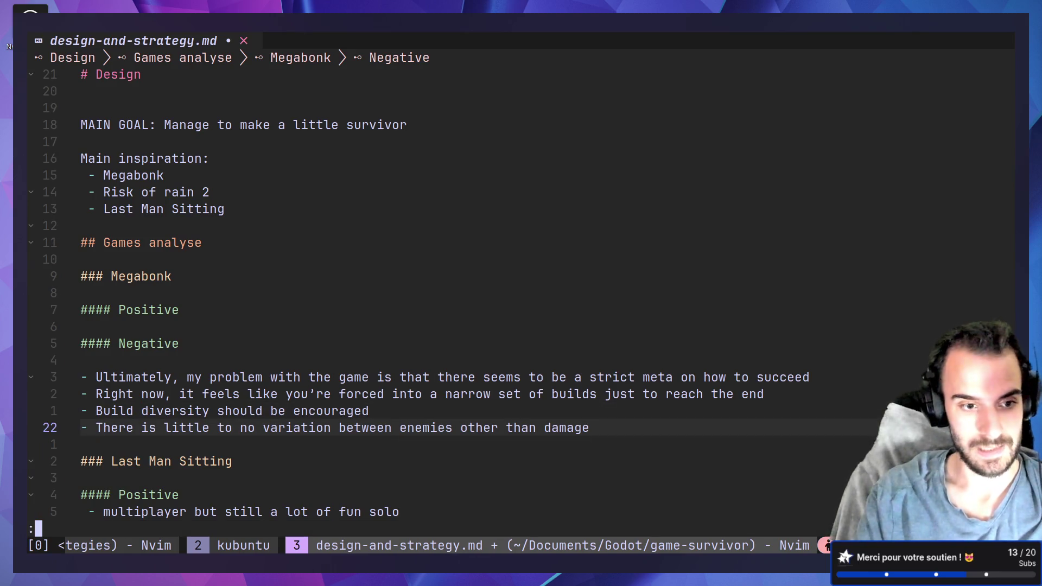
{"action": "key", "text": "Return"}
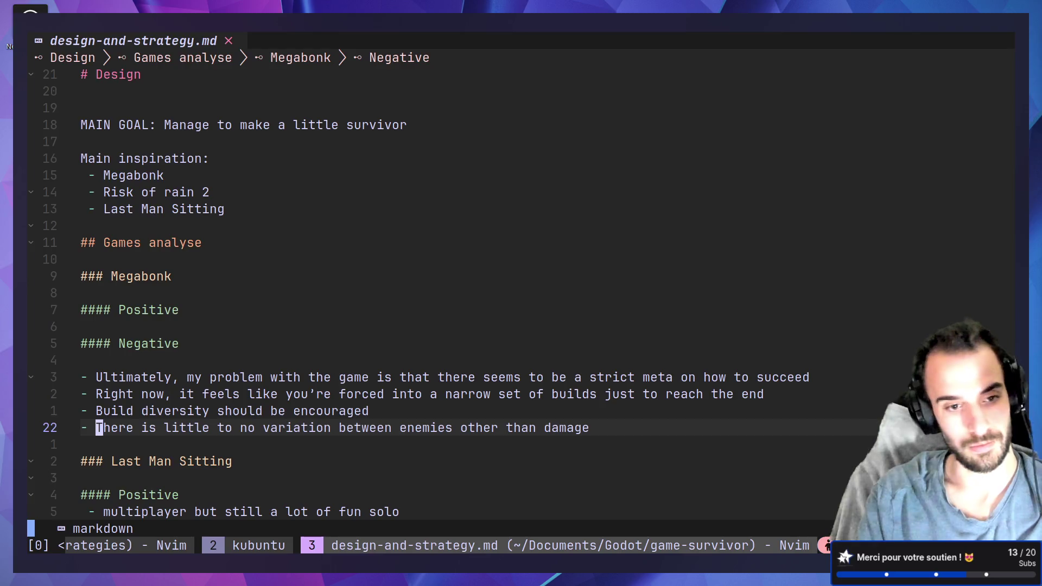
{"action": "key", "text": "alt+Tab"}
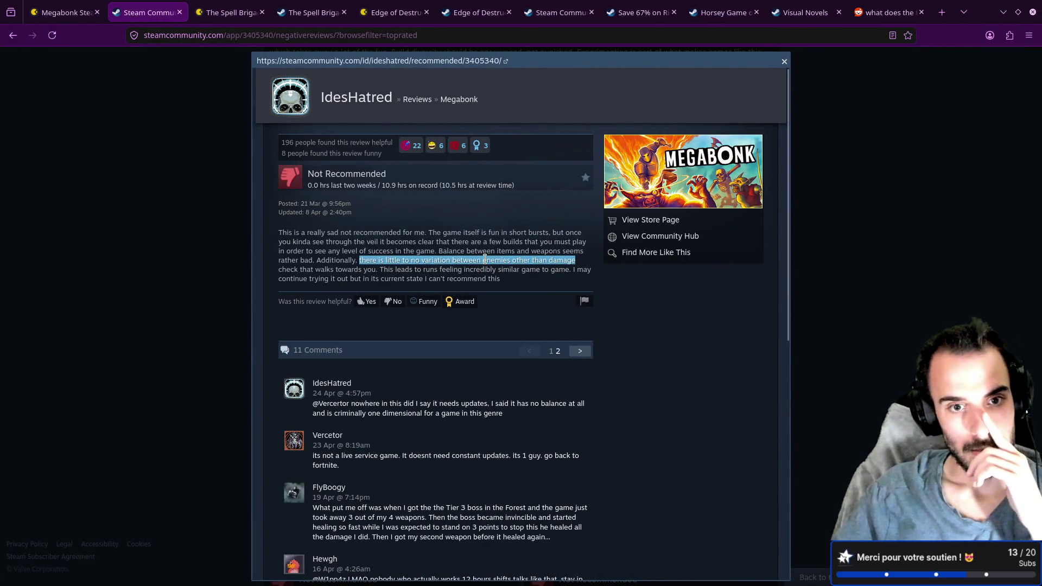
{"action": "left_click", "coordinate": [196, 319]}
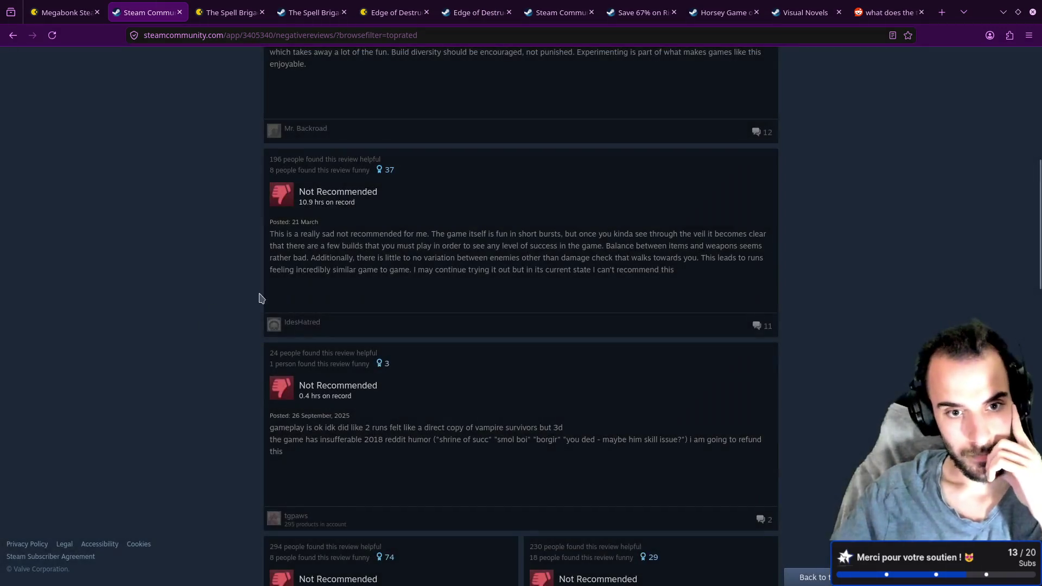
{"action": "scroll", "coordinate": [365, 255], "scroll_direction": "down", "scroll_amount": 2}
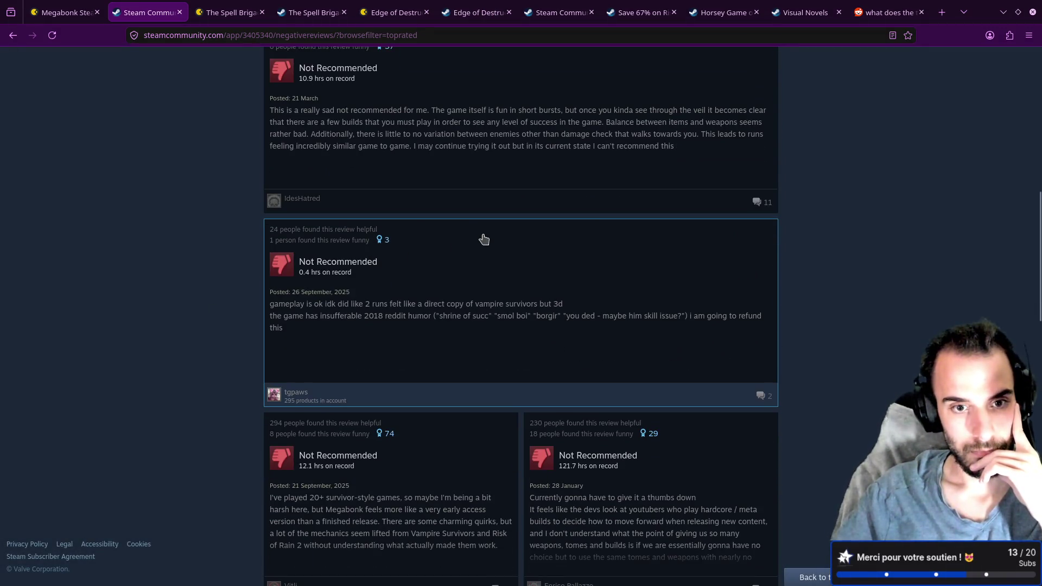
{"action": "scroll", "coordinate": [461, 244], "scroll_direction": "down", "scroll_amount": 1}
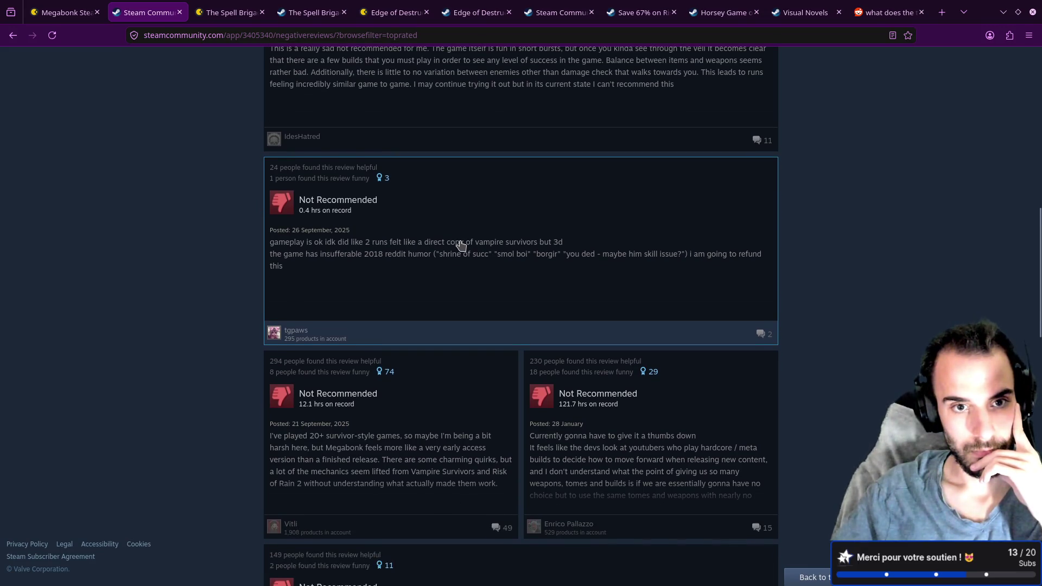
{"action": "scroll", "coordinate": [461, 244], "scroll_direction": "up", "scroll_amount": 2}
{"action": "scroll", "coordinate": [460, 244], "scroll_direction": "down", "scroll_amount": 1}
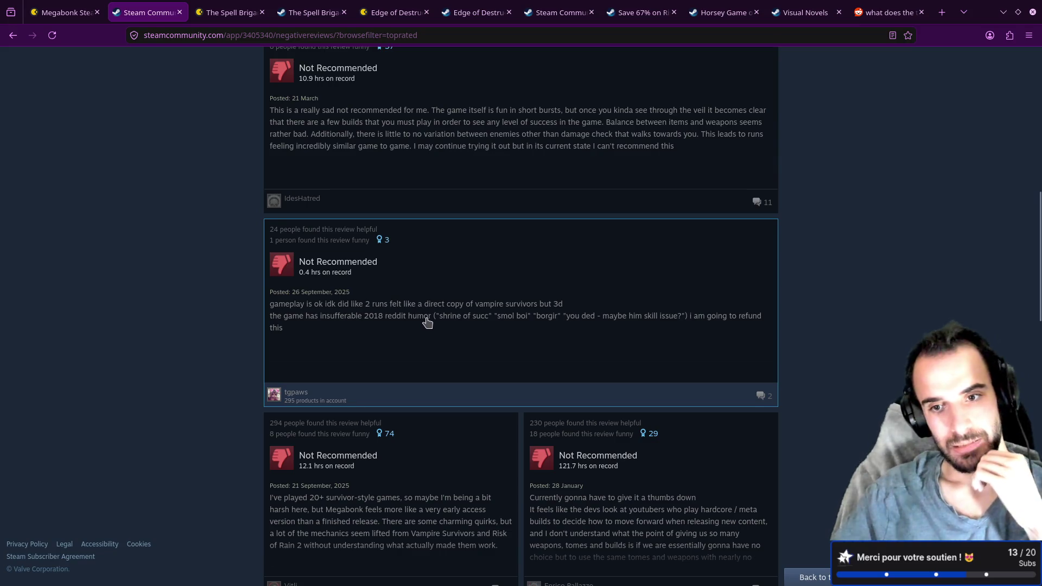
{"action": "left_click", "coordinate": [416, 337]}
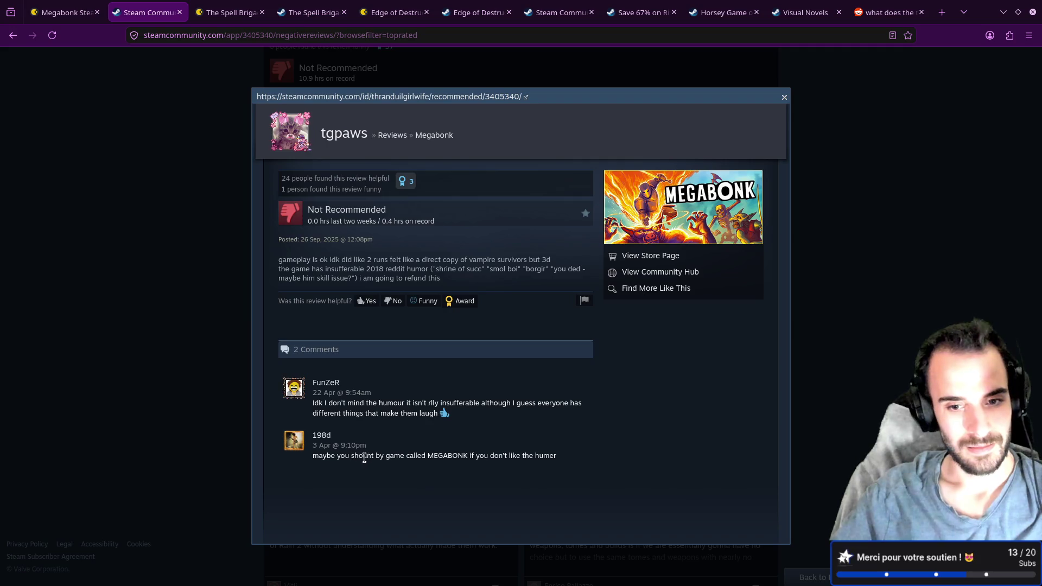
{"action": "left_click", "coordinate": [153, 396]}
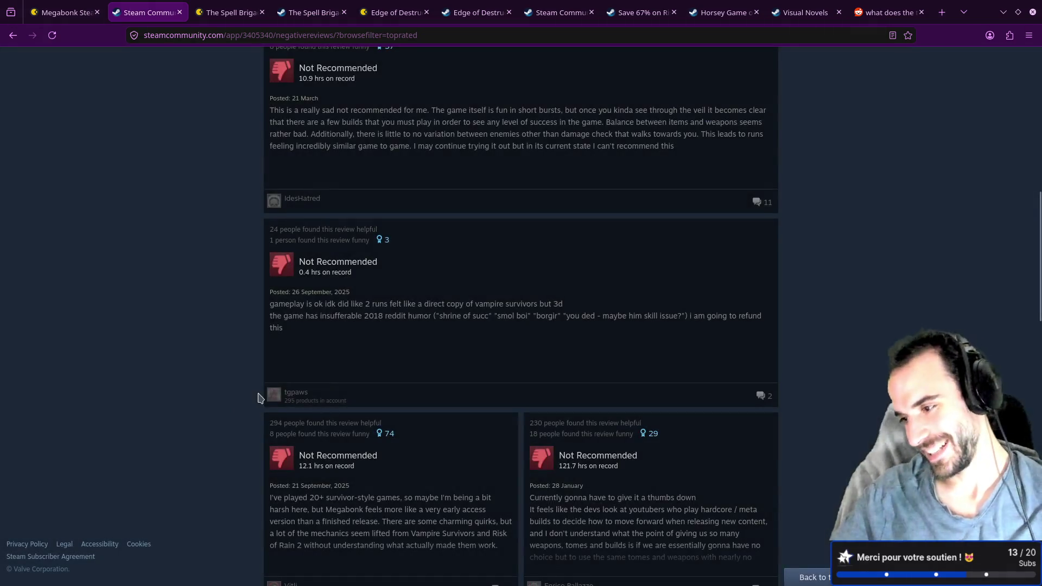
{"action": "scroll", "coordinate": [212, 355], "scroll_direction": "down", "scroll_amount": 2}
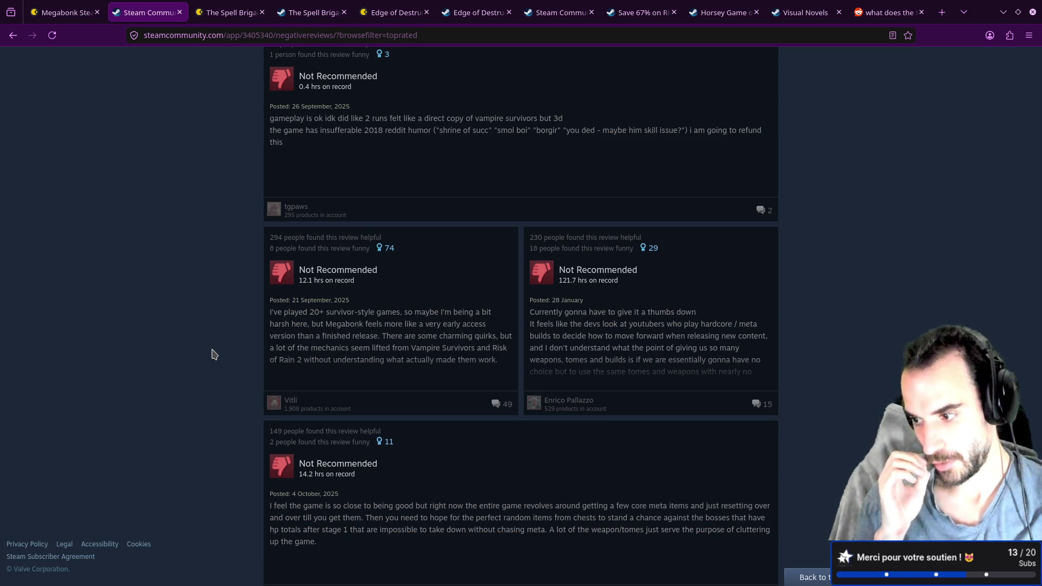
{"action": "scroll", "coordinate": [248, 350], "scroll_direction": "up", "scroll_amount": 7}
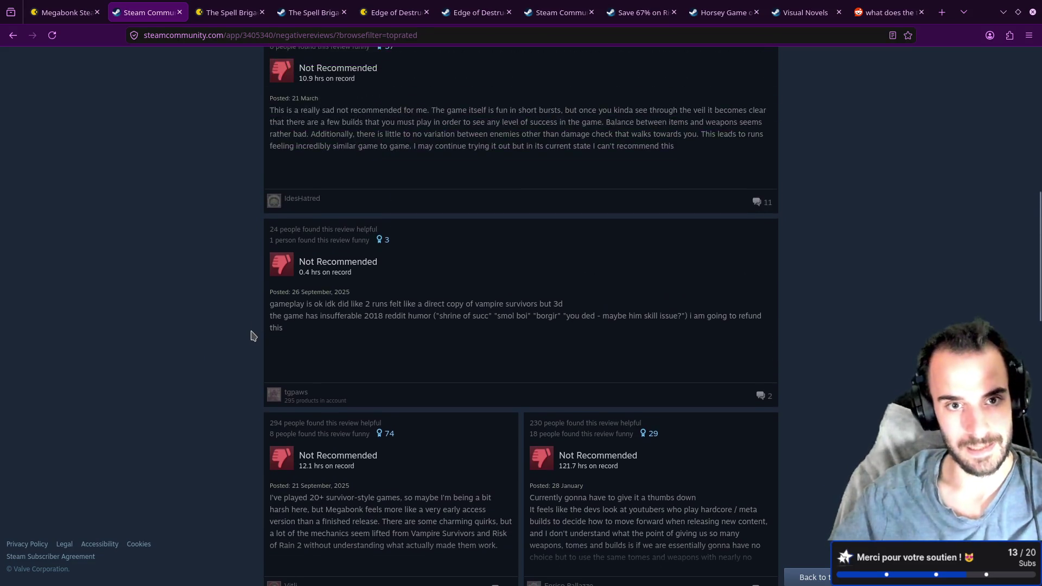
{"action": "scroll", "coordinate": [249, 350], "scroll_direction": "up", "scroll_amount": 7}
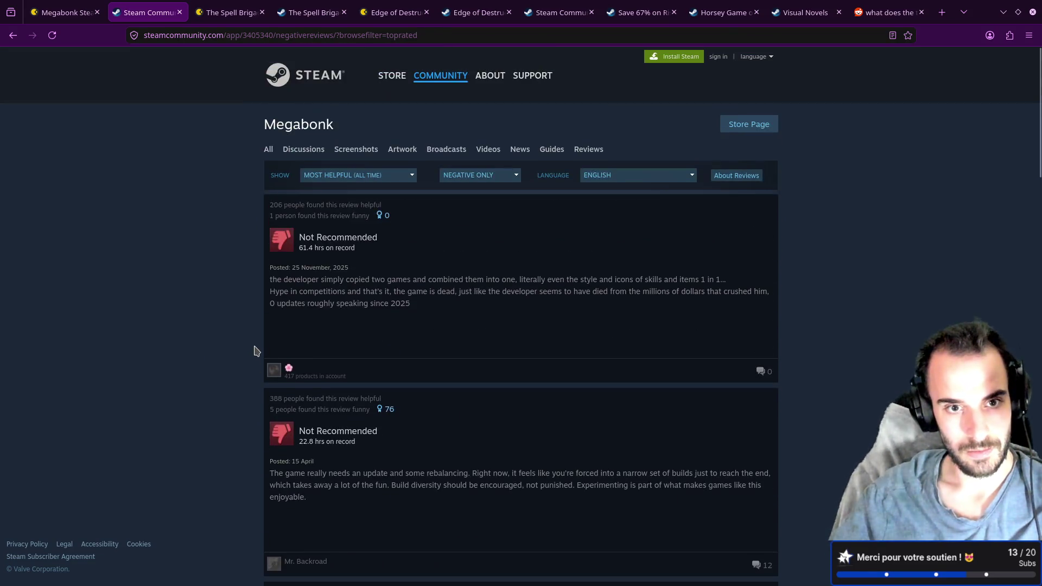
{"action": "scroll", "coordinate": [258, 350], "scroll_direction": "down", "scroll_amount": 2}
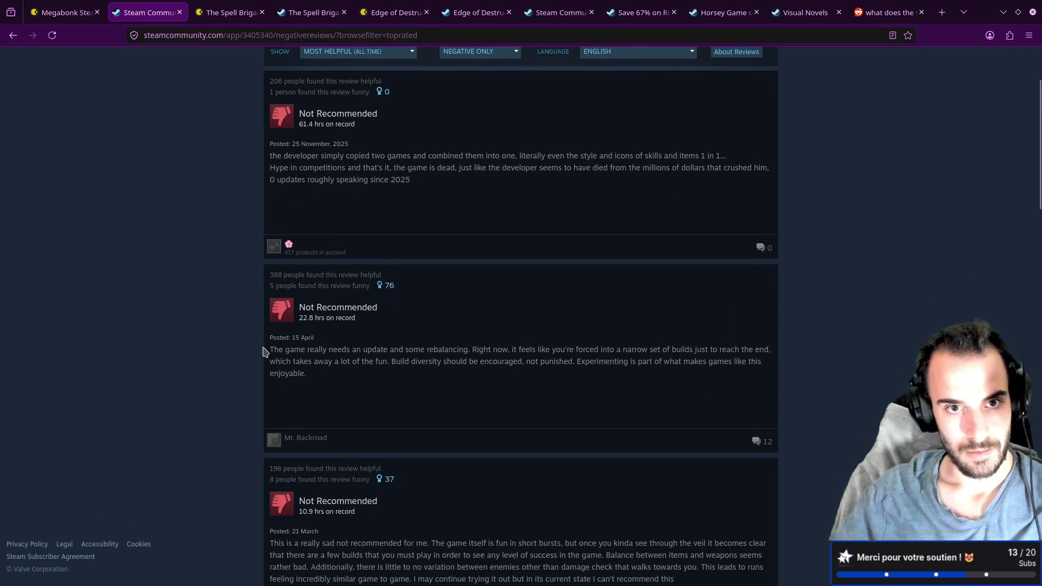
{"action": "scroll", "coordinate": [266, 352], "scroll_direction": "down", "scroll_amount": 3}
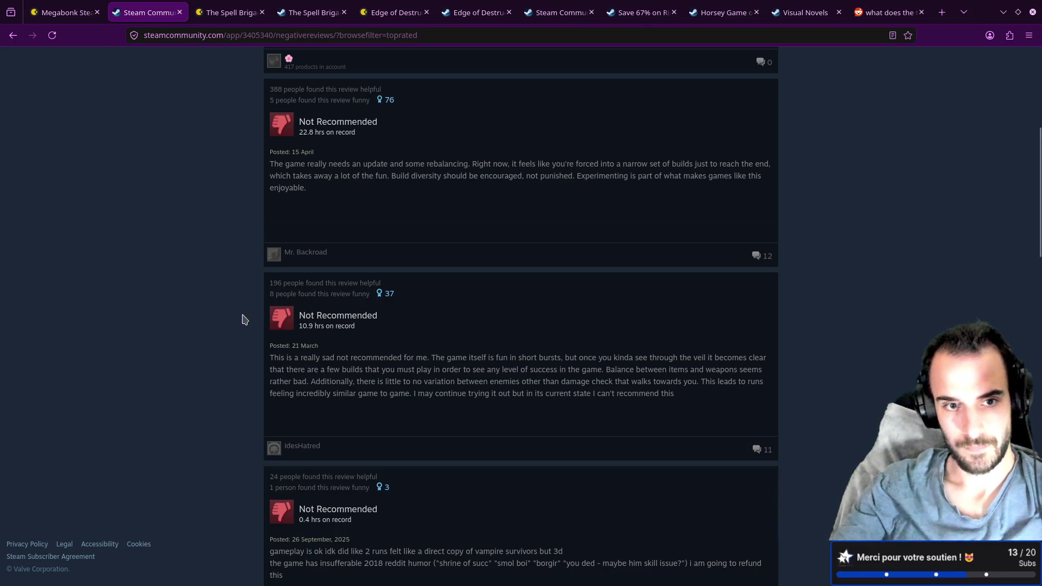
{"action": "scroll", "coordinate": [256, 307], "scroll_direction": "down", "scroll_amount": 2}
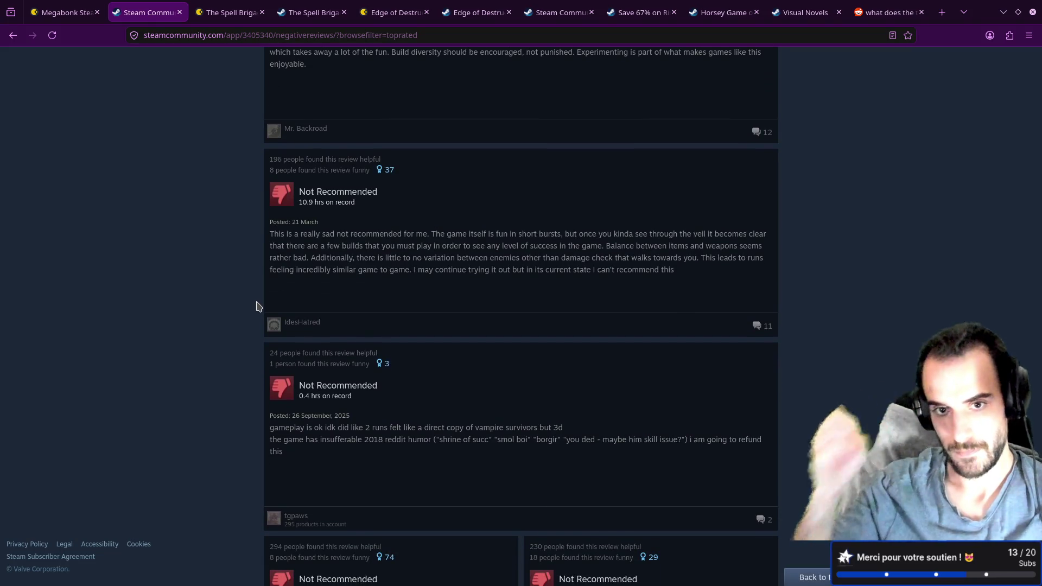
{"action": "scroll", "coordinate": [258, 304], "scroll_direction": "down", "scroll_amount": 6}
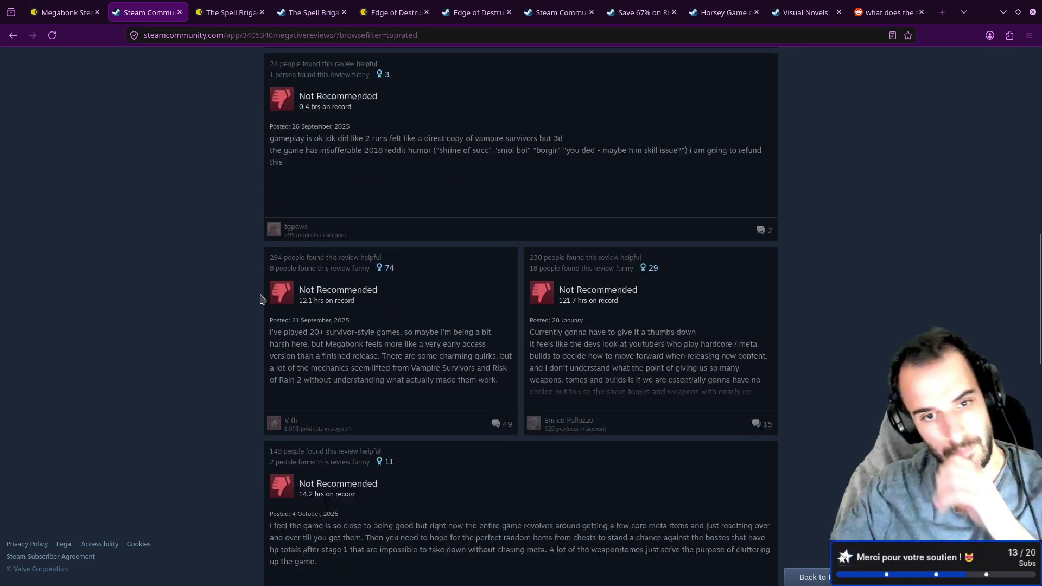
{"action": "scroll", "coordinate": [262, 293], "scroll_direction": "down", "scroll_amount": 9}
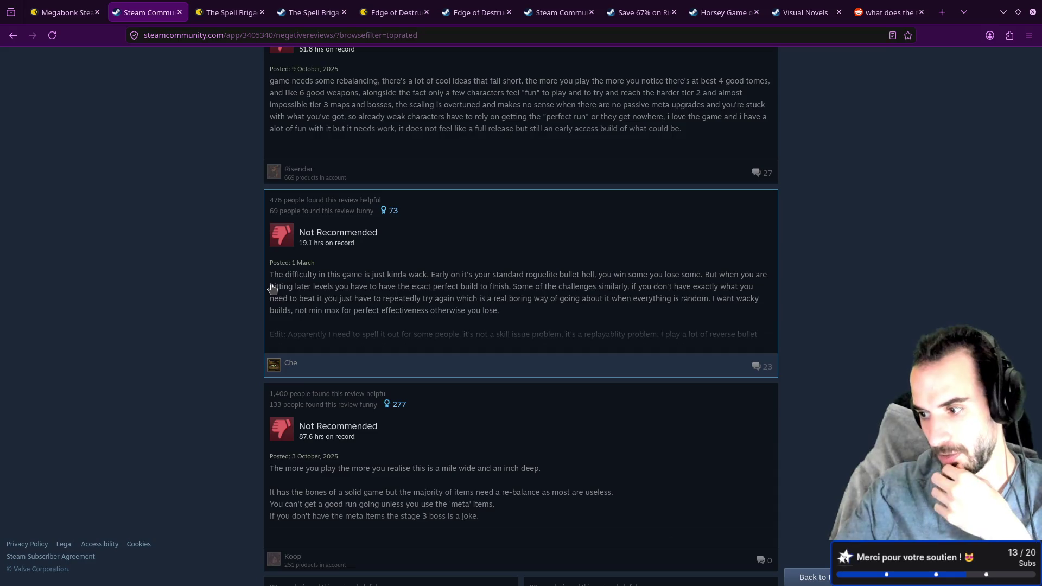
{"action": "scroll", "coordinate": [273, 288], "scroll_direction": "up", "scroll_amount": 10}
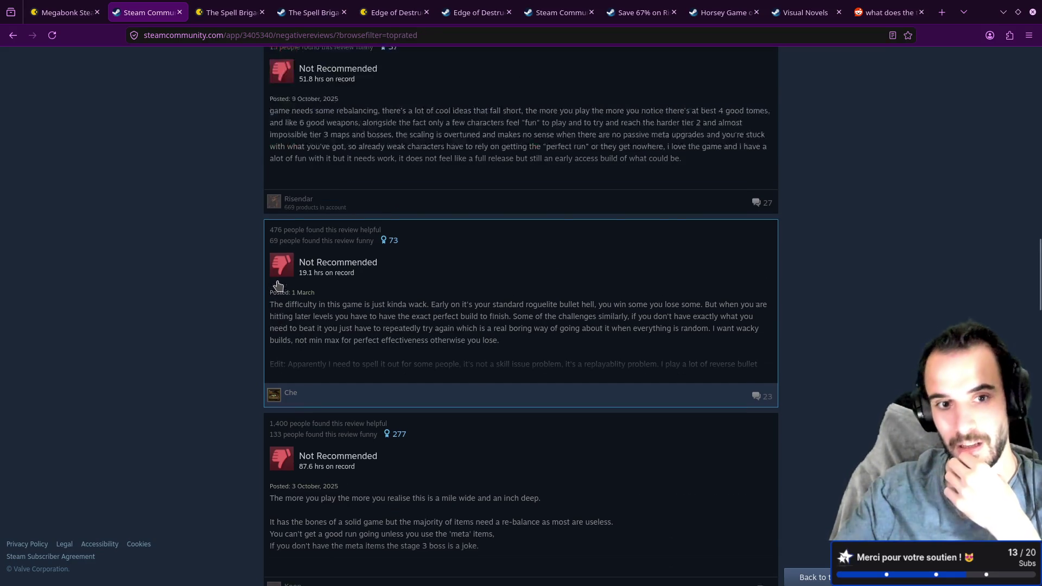
{"action": "left_click", "coordinate": [370, 254]}
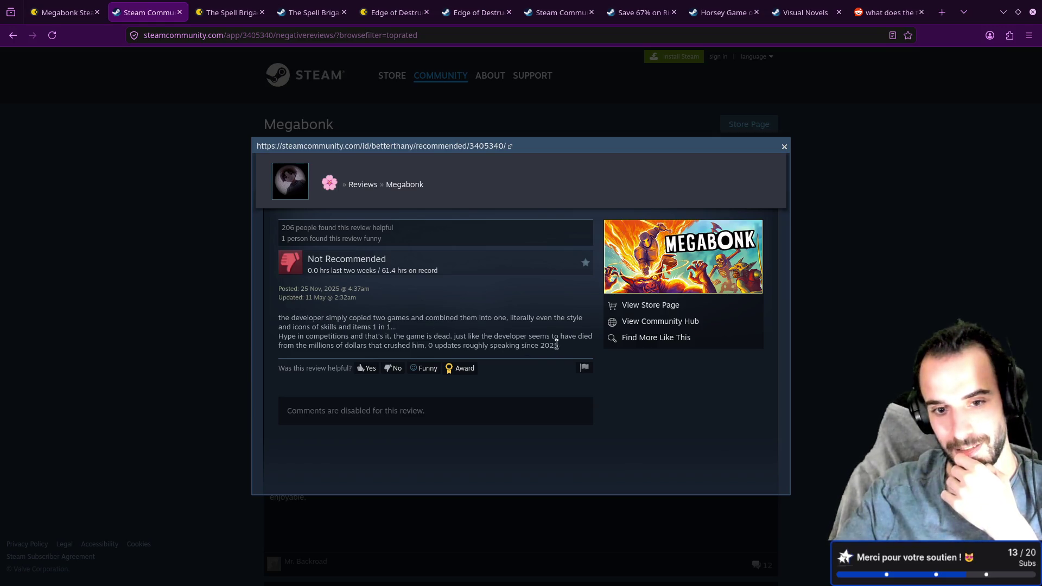
{"action": "left_click", "coordinate": [146, 355]}
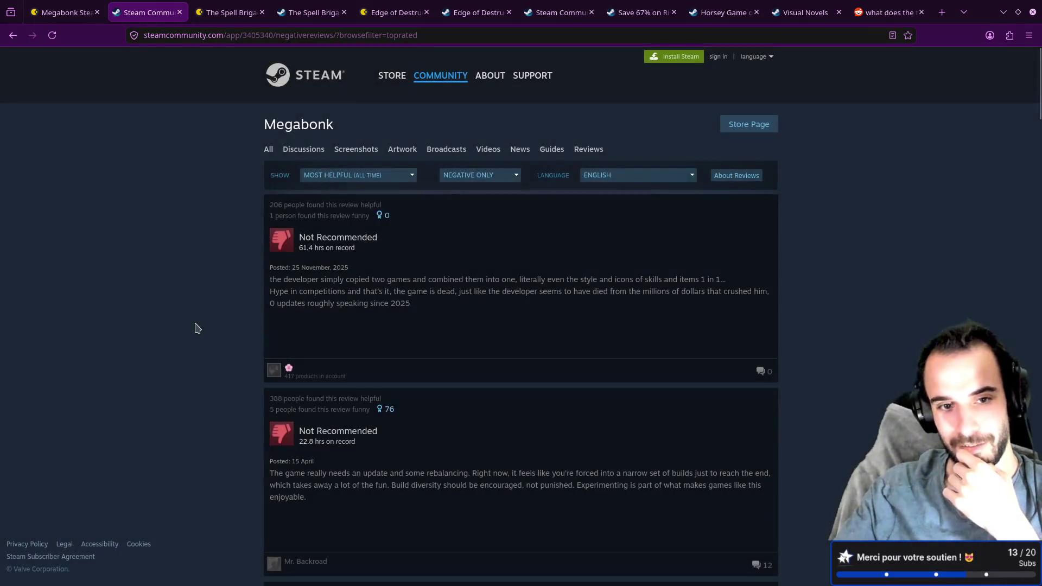
{"action": "scroll", "coordinate": [205, 323], "scroll_direction": "down", "scroll_amount": 3}
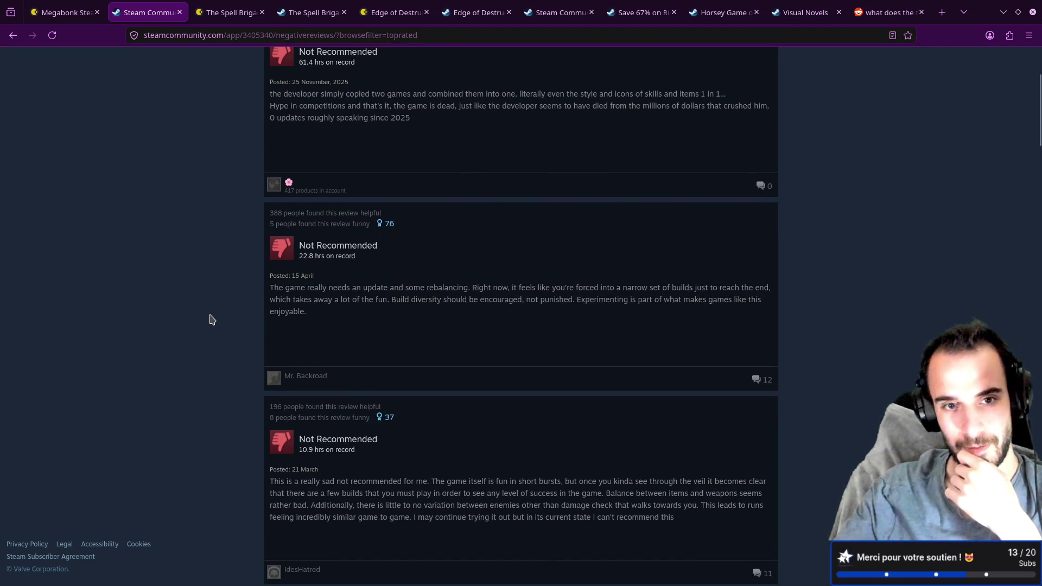
{"action": "scroll", "coordinate": [212, 319], "scroll_direction": "up", "scroll_amount": 3}
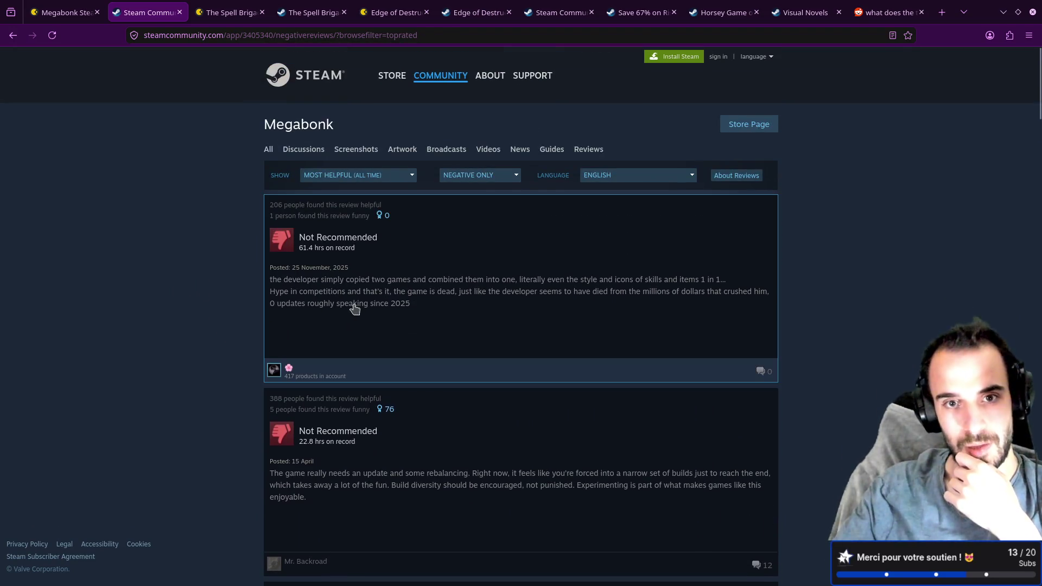
{"action": "left_click", "coordinate": [395, 181]}
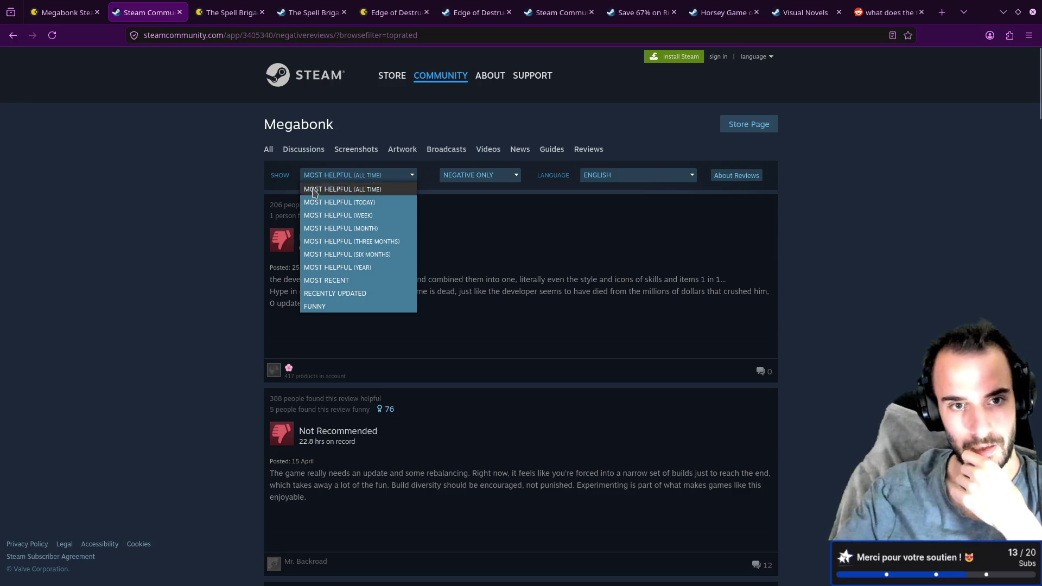
{"action": "left_click", "coordinate": [195, 221]}
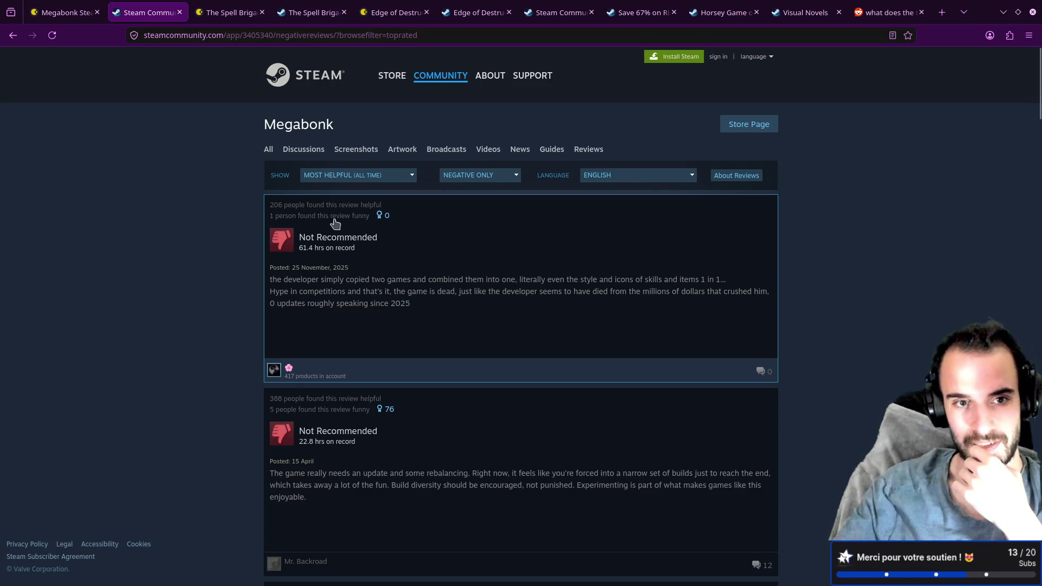
{"action": "left_click", "coordinate": [365, 177]}
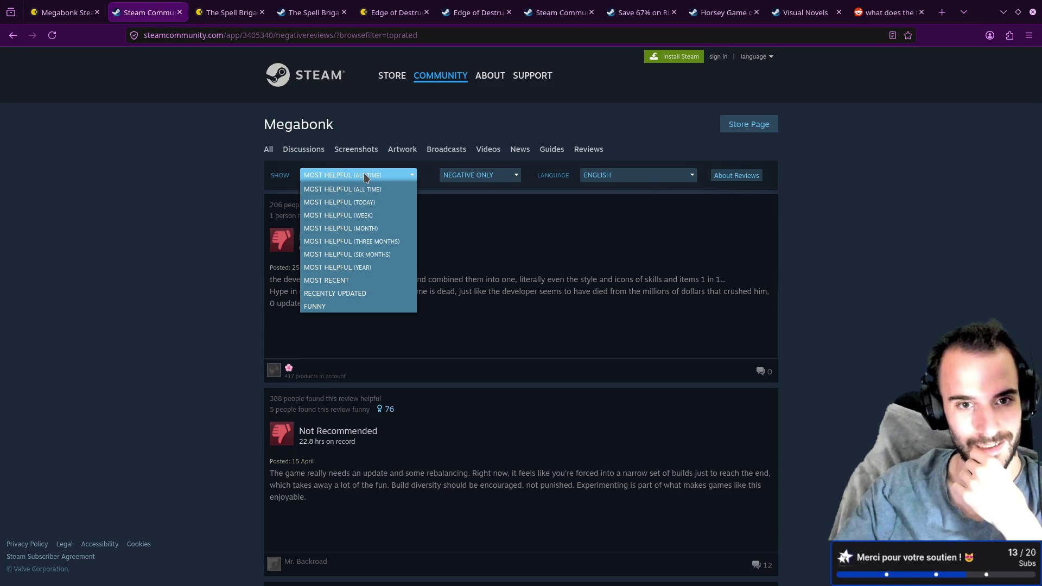
{"action": "left_click", "coordinate": [366, 177]}
{"action": "mouse_move", "coordinate": [390, 411]}
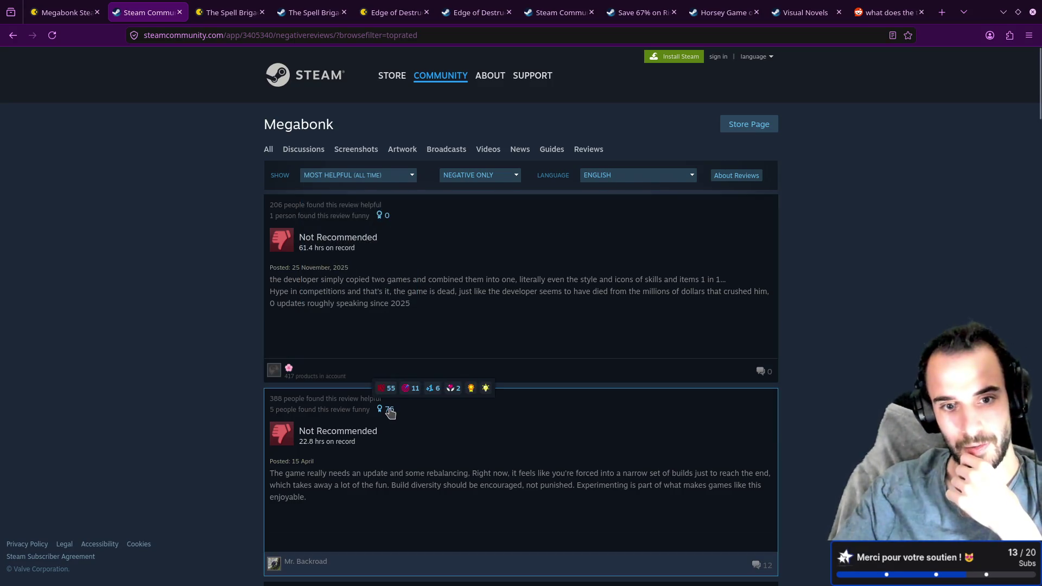
{"action": "left_click", "coordinate": [484, 176]}
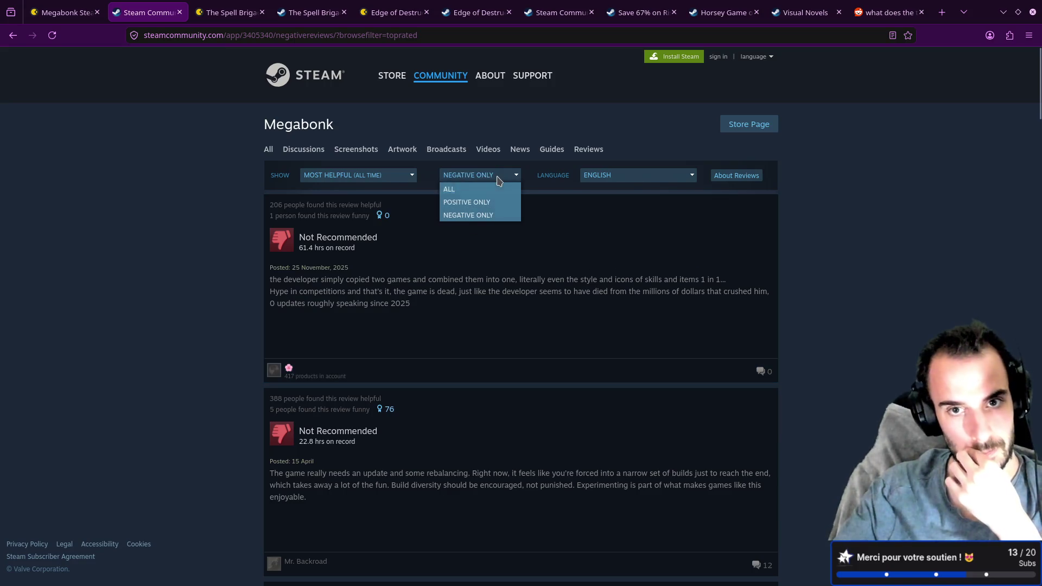
{"action": "left_click", "coordinate": [229, 201]}
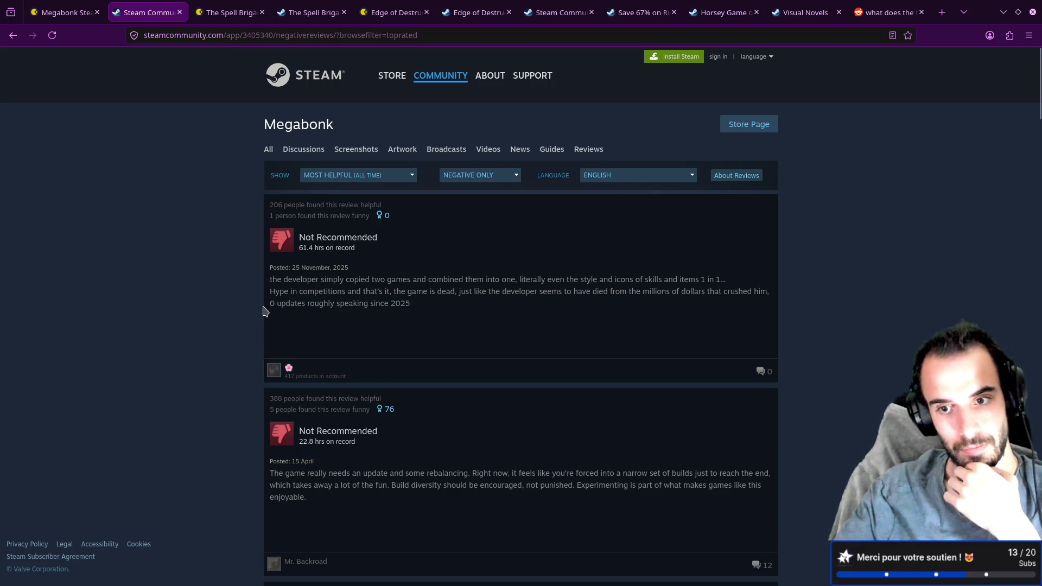
{"action": "scroll", "coordinate": [264, 311], "scroll_direction": "down", "scroll_amount": 1}
{"action": "scroll", "coordinate": [264, 311], "scroll_direction": "down", "scroll_amount": 10}
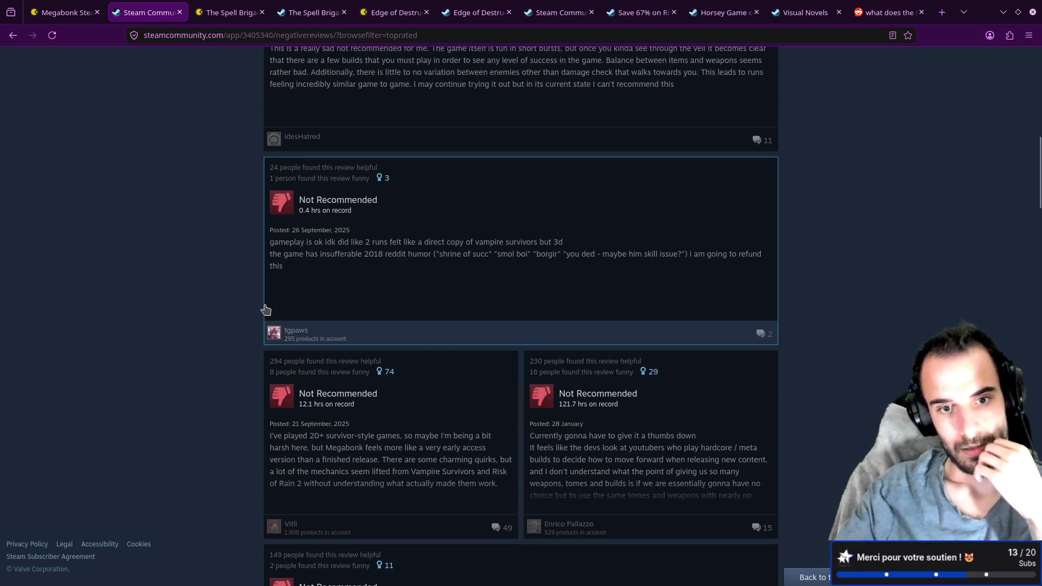
{"action": "scroll", "coordinate": [266, 308], "scroll_direction": "down", "scroll_amount": 2}
- Open the 12.1-hour review and copy its 'Progression feels restrictive' paragraph about 2 weapon and 2 tome slots
{"action": "left_click", "coordinate": [432, 291]}
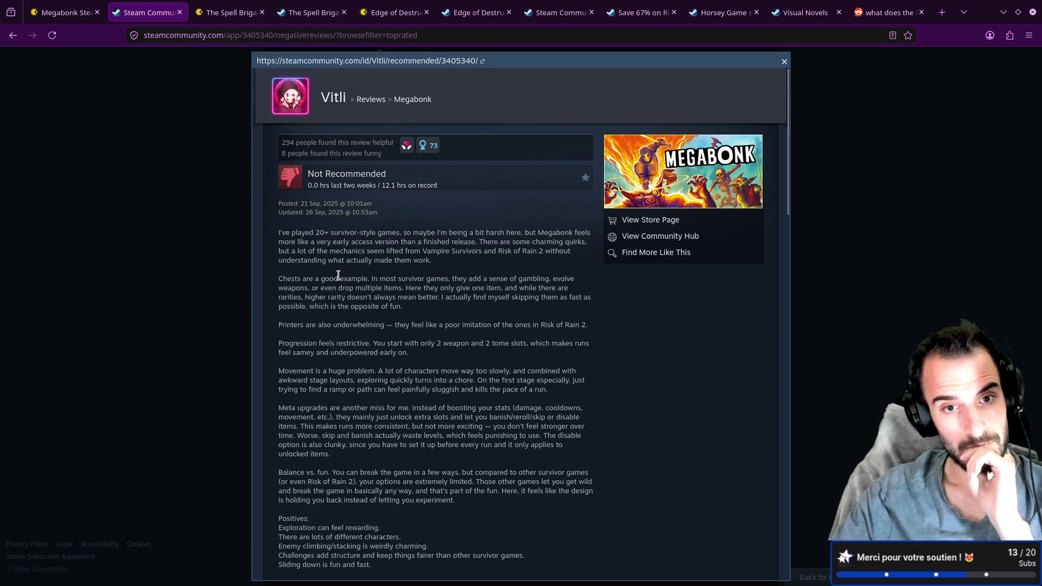
{"action": "scroll", "coordinate": [339, 276], "scroll_direction": "down", "scroll_amount": 1}
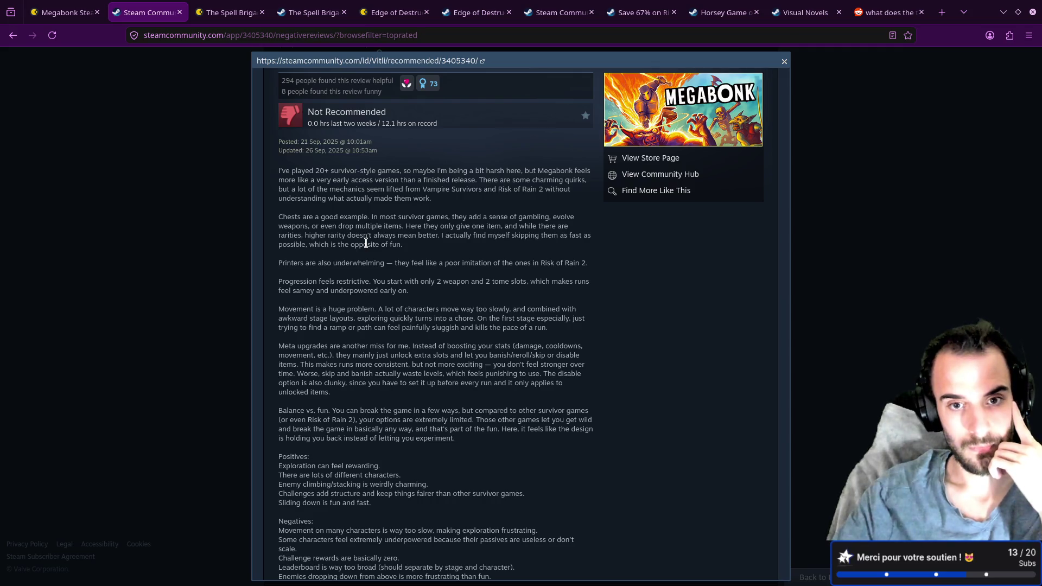
{"action": "scroll", "coordinate": [366, 243], "scroll_direction": "down", "scroll_amount": 3}
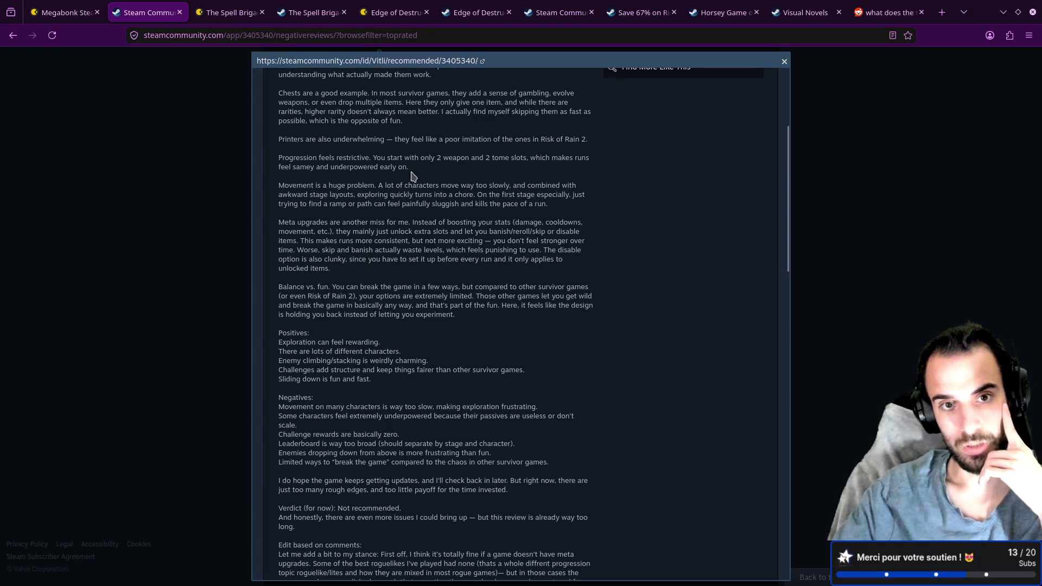
{"action": "mouse_move", "coordinate": [411, 168]}
{"action": "left_mouse_down"}
{"action": "mouse_move", "coordinate": [359, 168]}
{"action": "mouse_move", "coordinate": [282, 70]}
{"action": "left_mouse_up"}
{"action": "left_click_drag", "start_coordinate": [280, 159], "coordinate": [279, 158]}
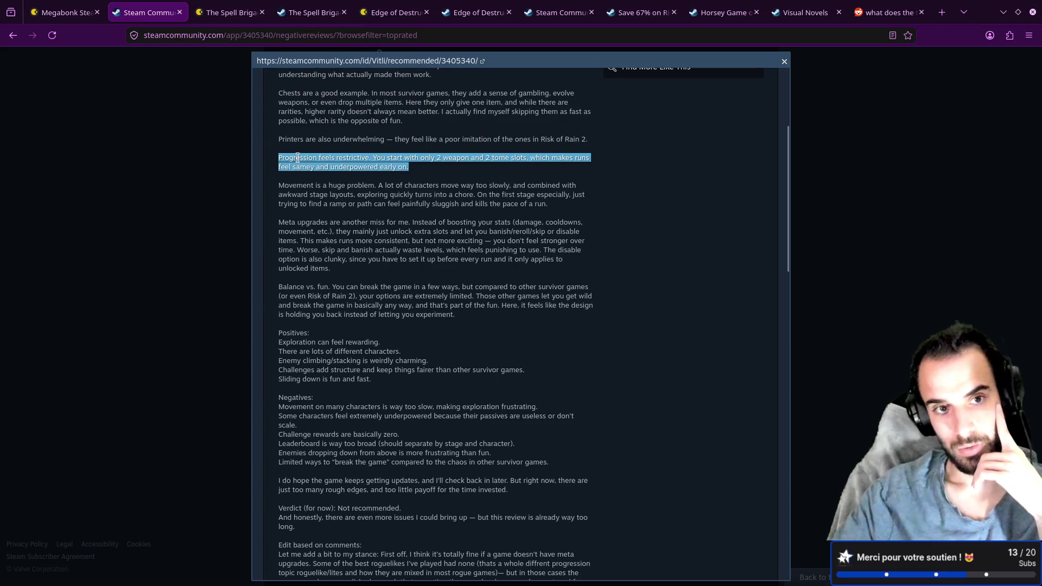
{"action": "right_click", "coordinate": [297, 157]}
{"action": "left_click", "coordinate": [317, 163]}
{"action": "key", "text": "alt"}
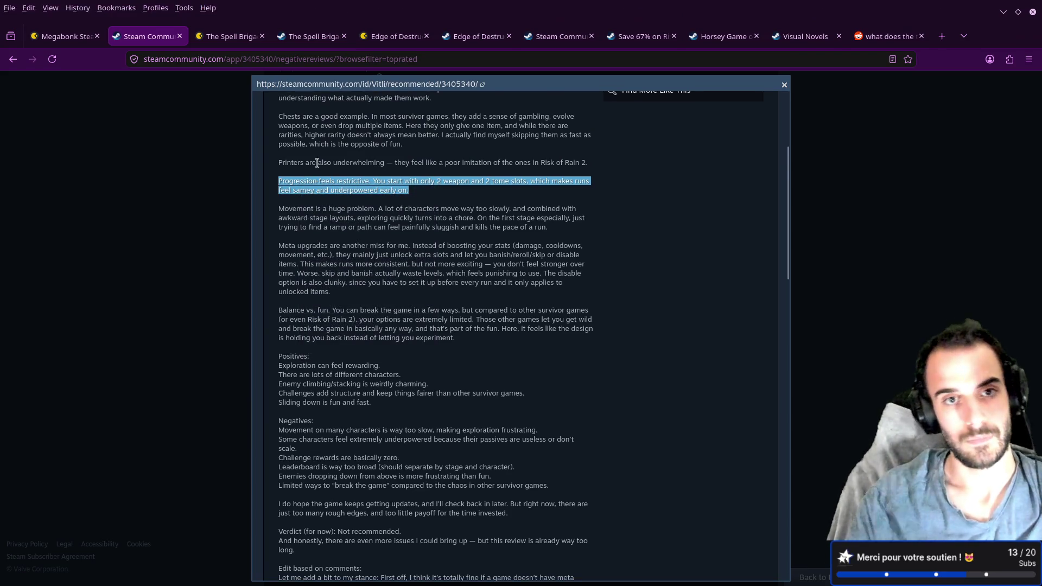
{"action": "scroll", "coordinate": [318, 163], "scroll_direction": "up", "scroll_amount": 5}
{"action": "scroll", "coordinate": [390, 245], "scroll_direction": "down", "scroll_amount": 4}
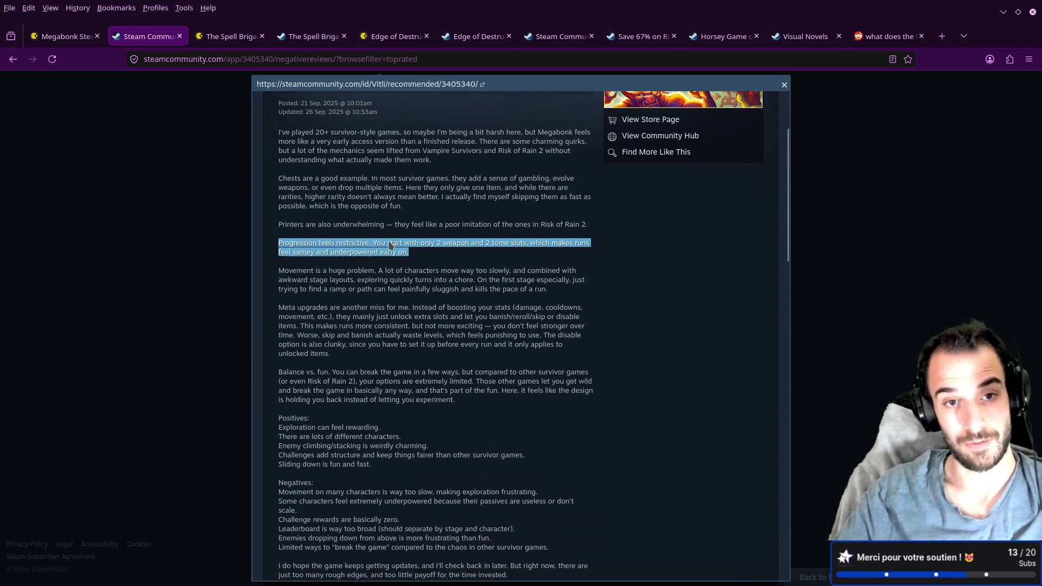
- Paste the restrictive-progression sentence after the last Negative bullet, save design-and-strategy.md, and add the '- ' prefix
{"action": "key", "text": "alt+Tab"}
{"action": "key", "text": "k"}
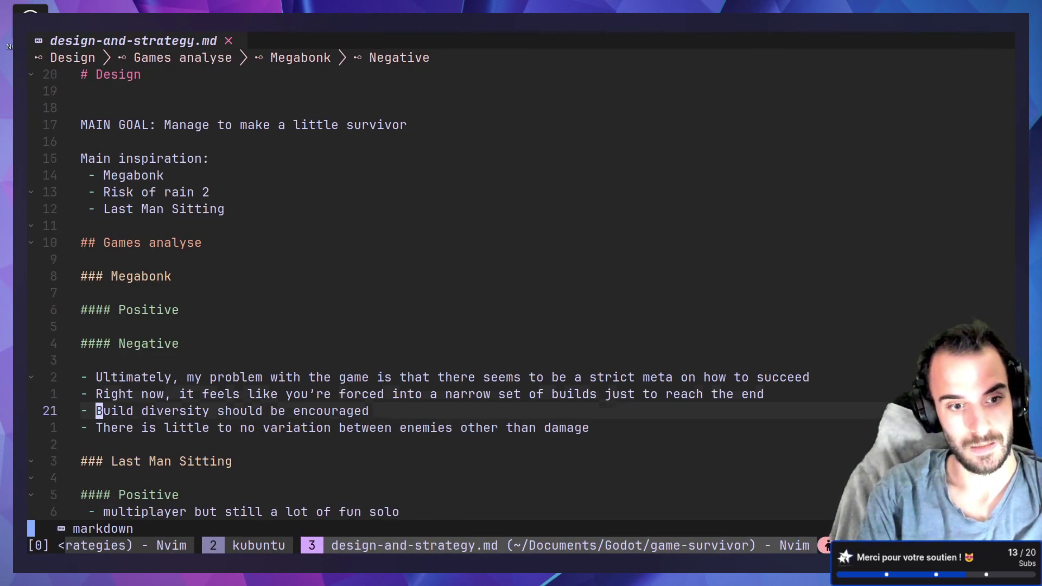
{"action": "key", "text": "j"}
{"action": "key", "text": "o"}
{"action": "key", "text": "ctrl+shift+v"}
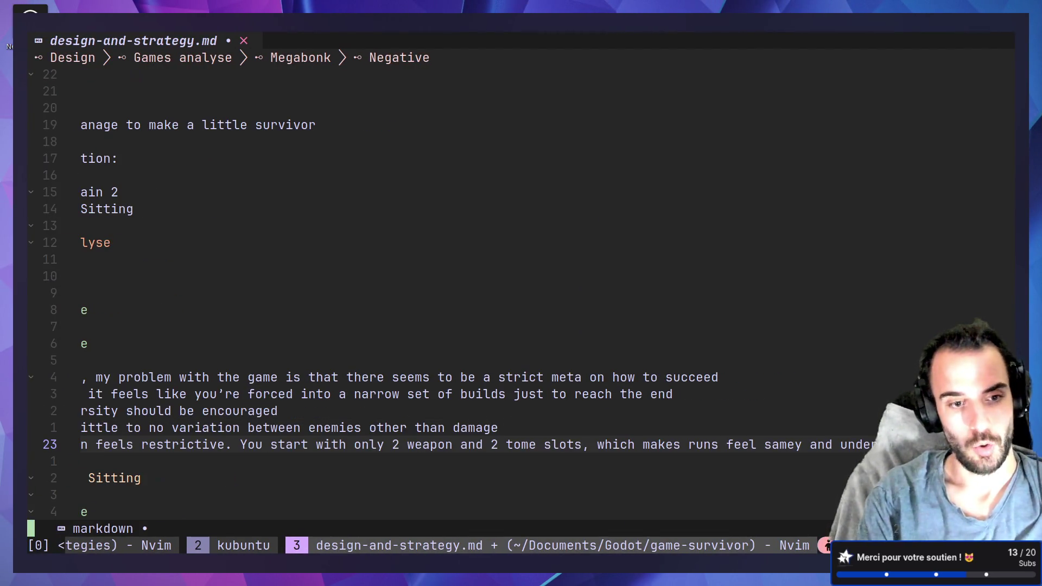
{"action": "key", "text": "Escape"}
{"action": "type", "text": ":w"}
{"action": "key", "text": "Return"}
{"action": "type", "text": "0"}
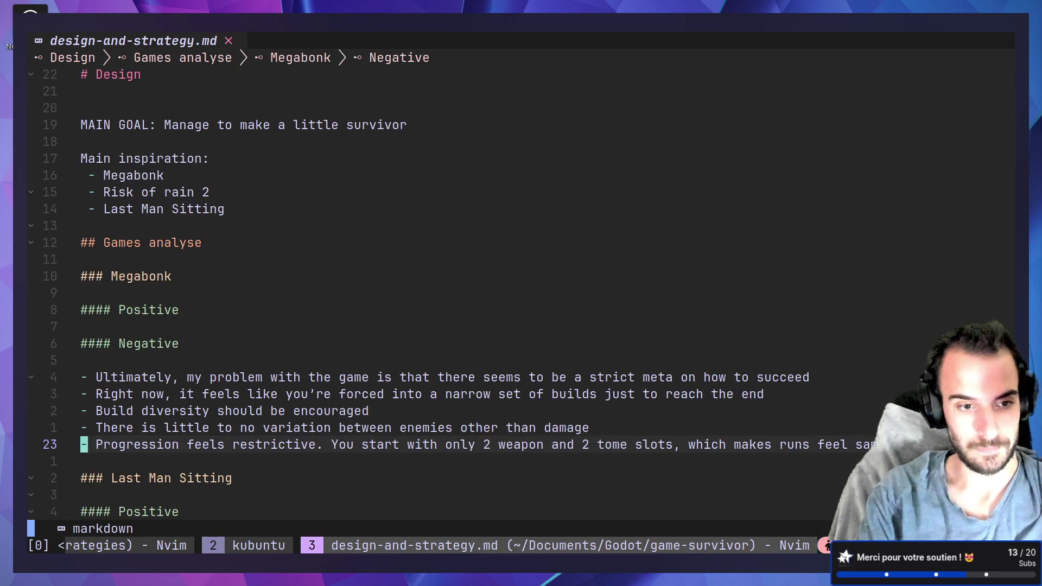
{"action": "type", "text": "o-"}
{"action": "key", "text": "alt+Tab"}
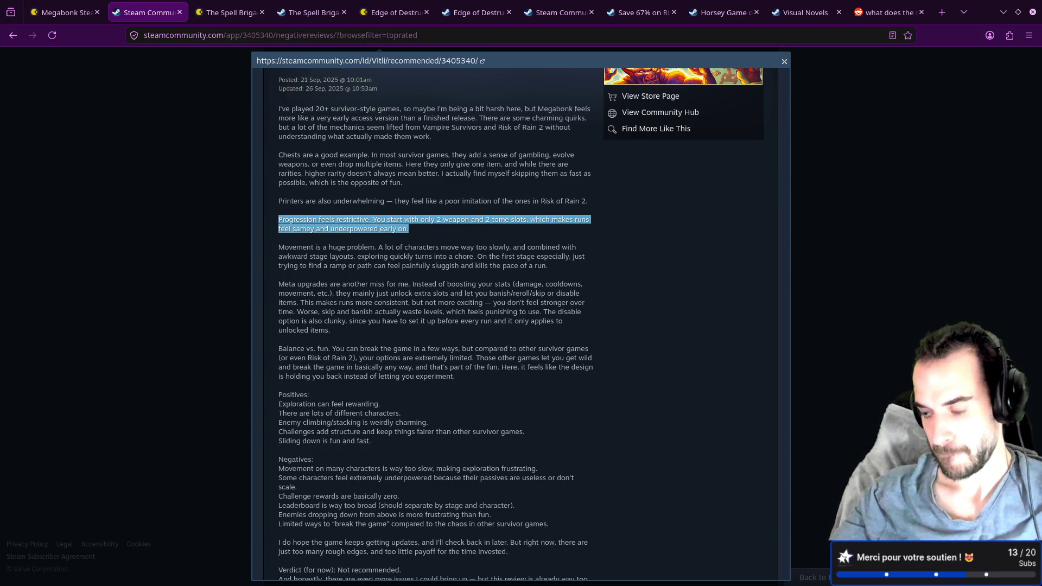
- Drag the Type or Die Demo store window on screen and maximize it
{"action": "mouse_move", "coordinate": [1041, 147]}
{"action": "left_mouse_down"}
{"action": "mouse_move", "coordinate": [466, 63]}
{"action": "mouse_move", "coordinate": [209, 11]}
{"action": "mouse_move", "coordinate": [207, 52]}
{"action": "left_mouse_up"}
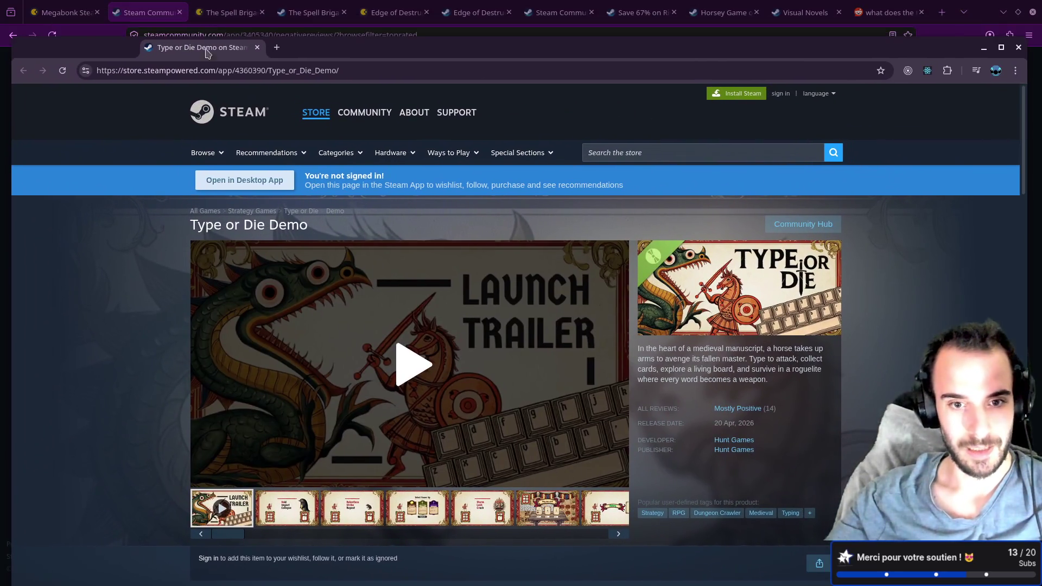
{"action": "double_click", "coordinate": [414, 51]}
{"action": "scroll", "coordinate": [566, 271], "scroll_direction": "down", "scroll_amount": 12}
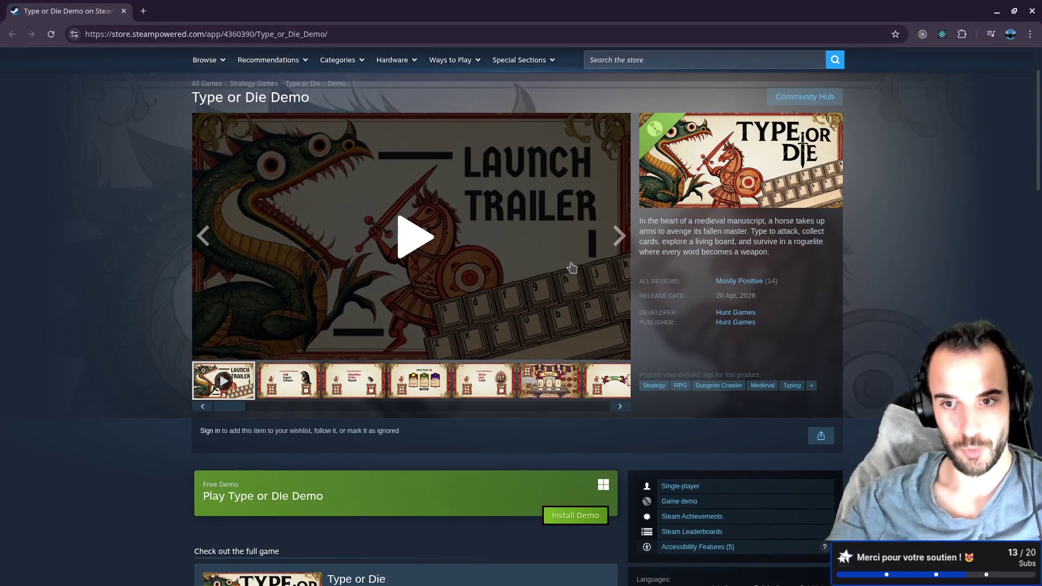
{"action": "scroll", "coordinate": [416, 210], "scroll_direction": "down", "scroll_amount": 15}
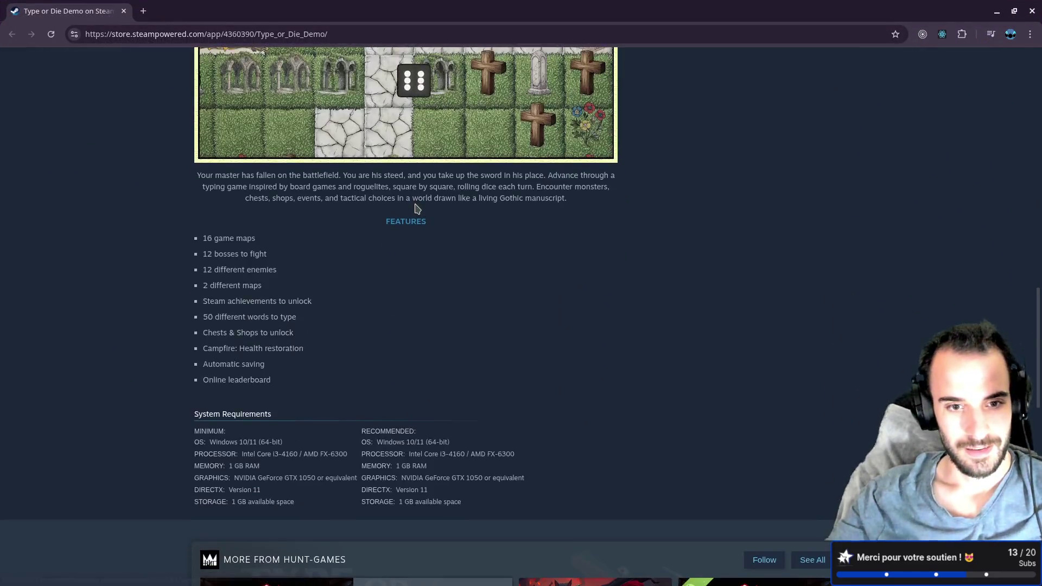
{"action": "scroll", "coordinate": [421, 202], "scroll_direction": "down", "scroll_amount": 4}
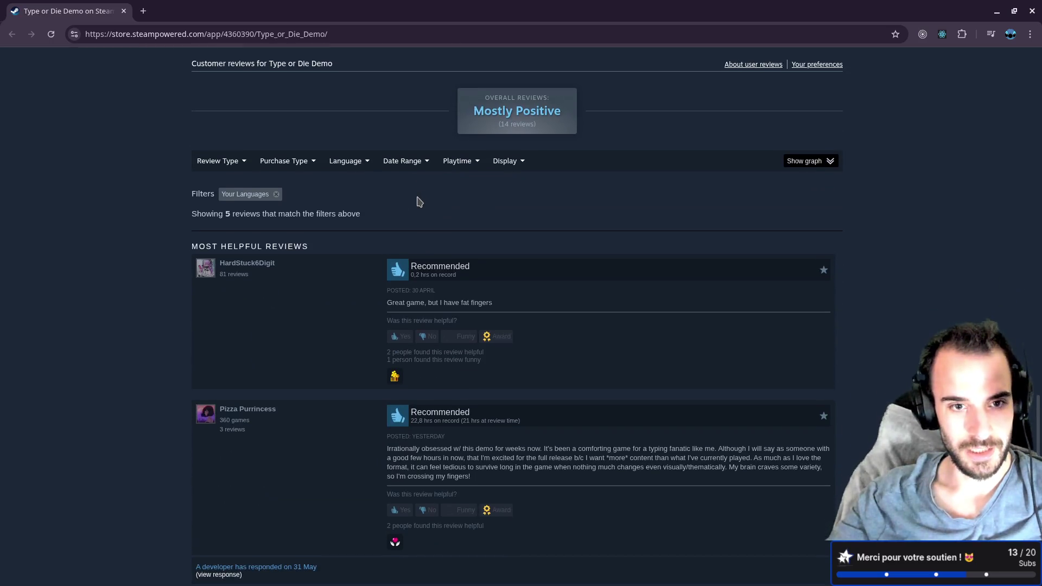
{"action": "key", "text": "Home"}
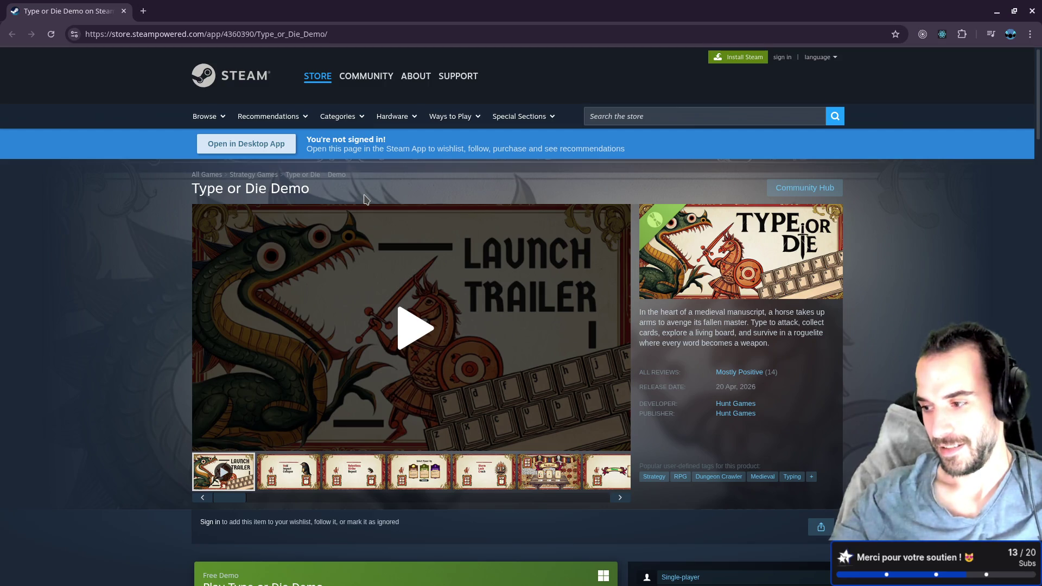
- Scroll through the demo's 14 most helpful reviews, selecting text in the first two
{"action": "scroll", "coordinate": [365, 199], "scroll_direction": "down", "scroll_amount": 5}
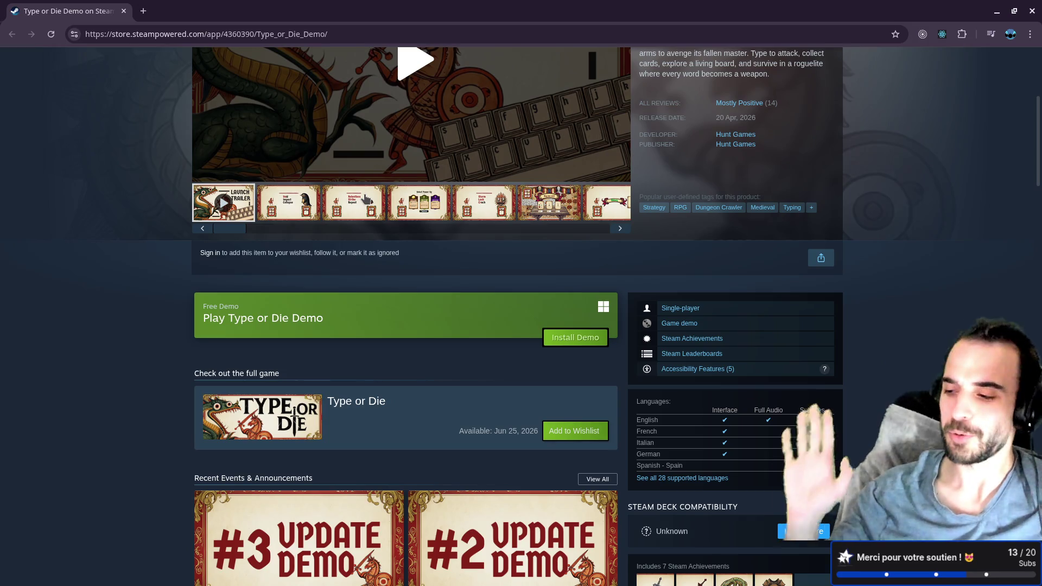
{"action": "scroll", "coordinate": [431, 240], "scroll_direction": "up", "scroll_amount": 5}
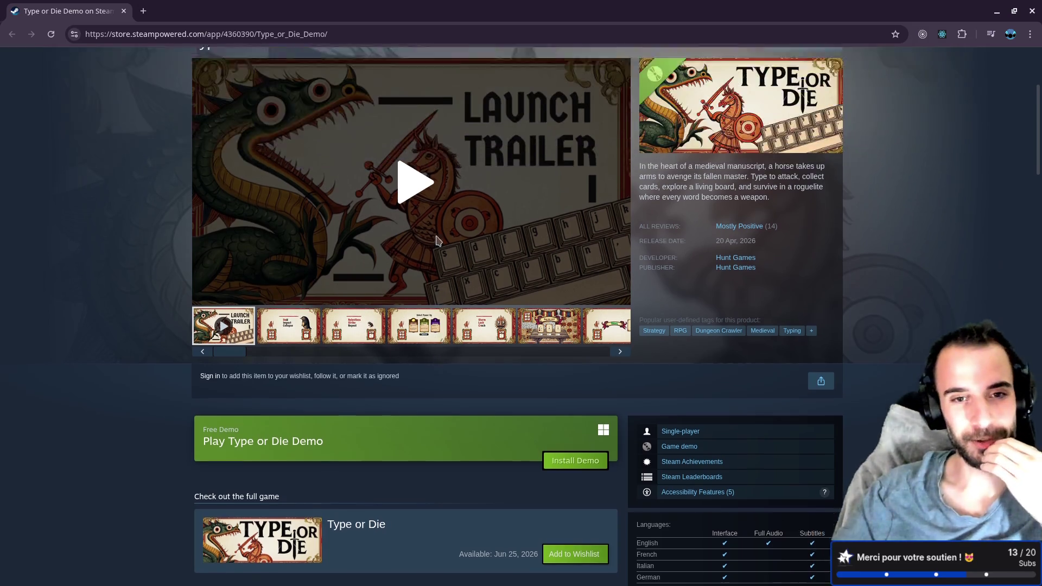
{"action": "scroll", "coordinate": [428, 239], "scroll_direction": "down", "scroll_amount": 20}
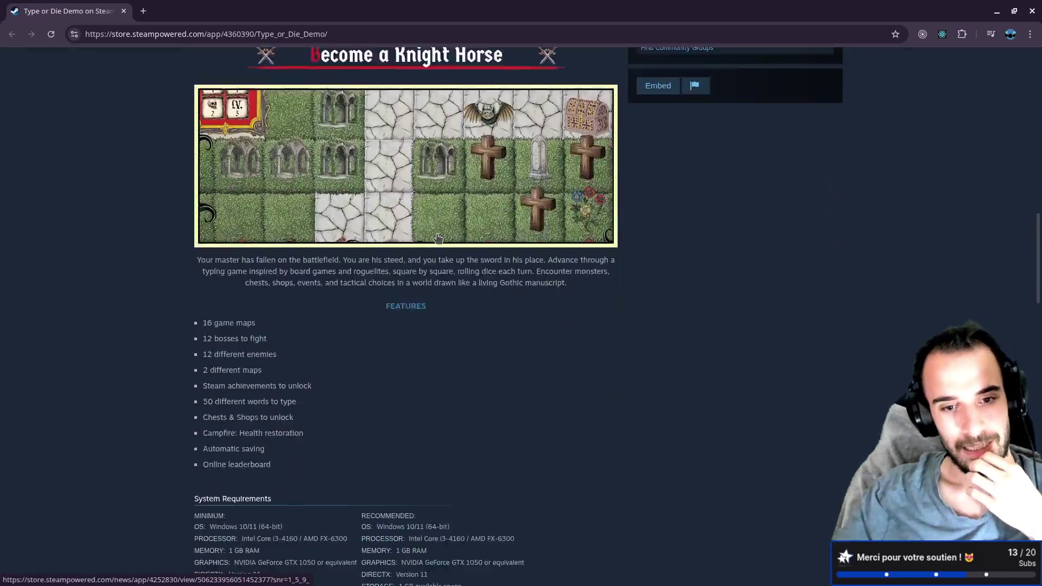
{"action": "scroll", "coordinate": [440, 235], "scroll_direction": "down", "scroll_amount": 4}
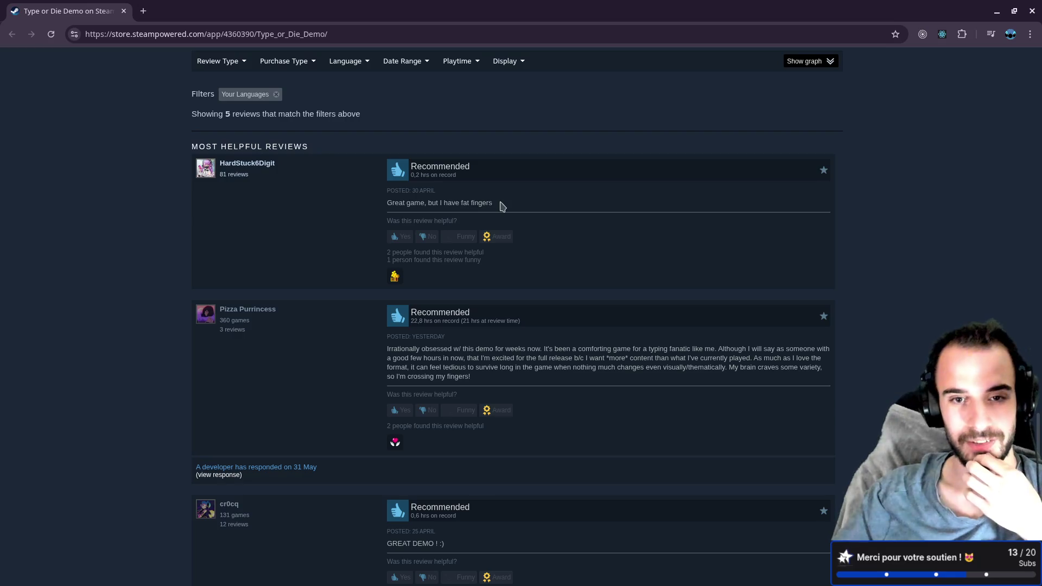
{"action": "left_click_drag", "start_coordinate": [495, 201], "coordinate": [403, 205]}
{"action": "scroll", "coordinate": [343, 244], "scroll_direction": "down", "scroll_amount": 1}
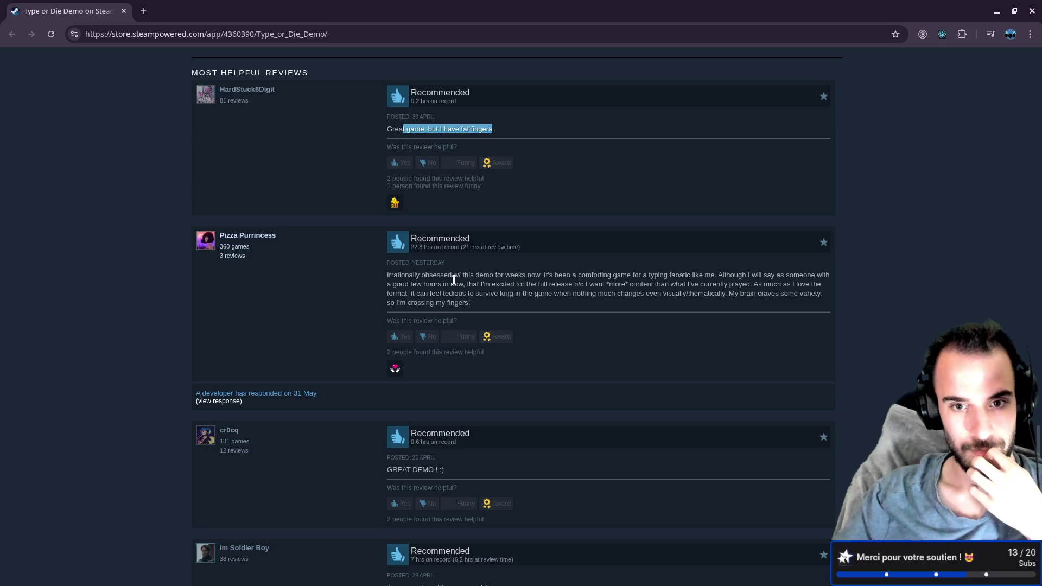
{"action": "left_click_drag", "start_coordinate": [490, 275], "coordinate": [535, 275]}
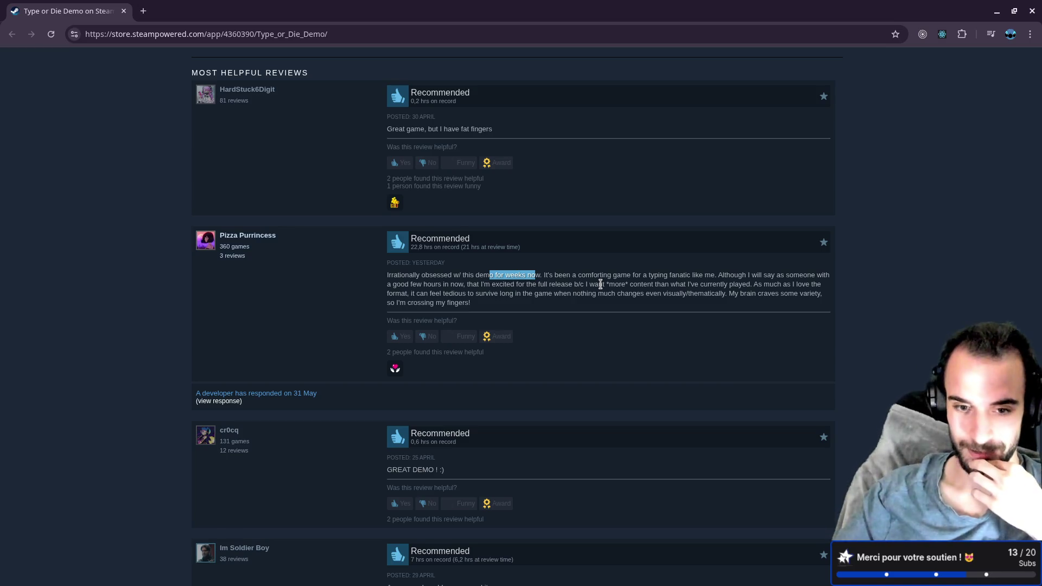
{"action": "scroll", "coordinate": [600, 284], "scroll_direction": "down", "scroll_amount": 5}
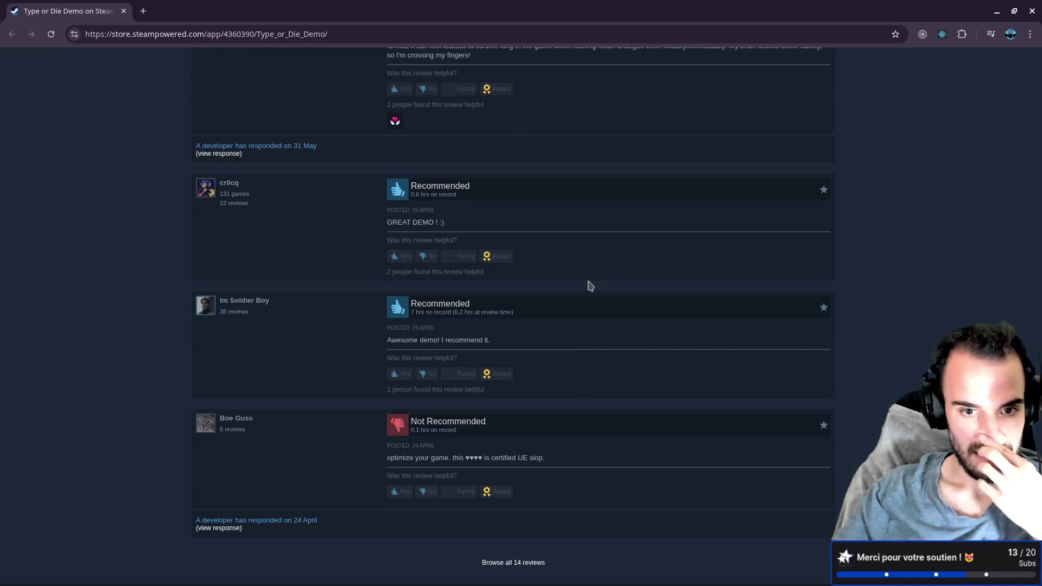
{"action": "scroll", "coordinate": [589, 286], "scroll_direction": "down", "scroll_amount": 3}
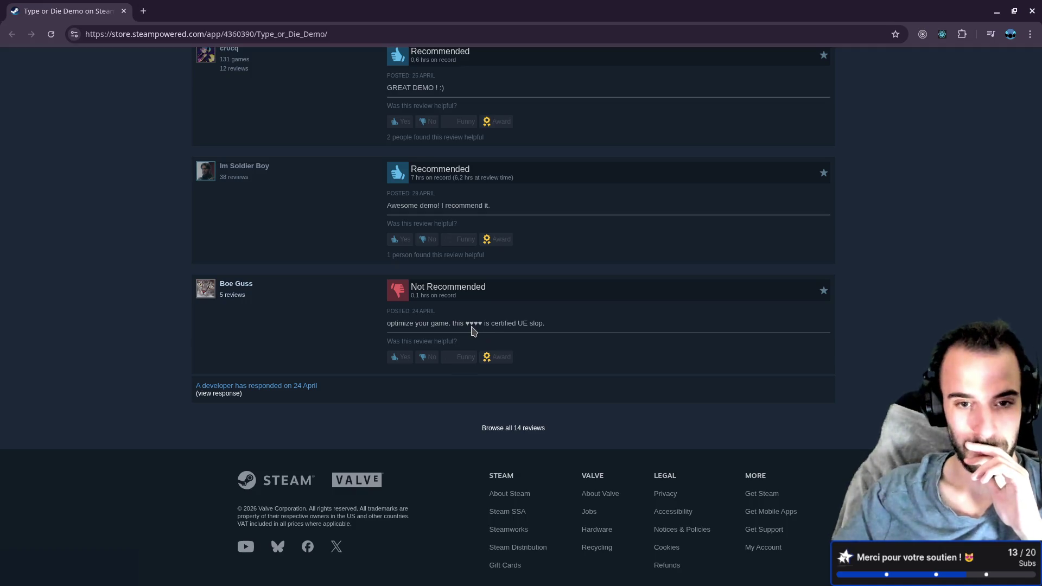
{"action": "left_click", "coordinate": [429, 294]}
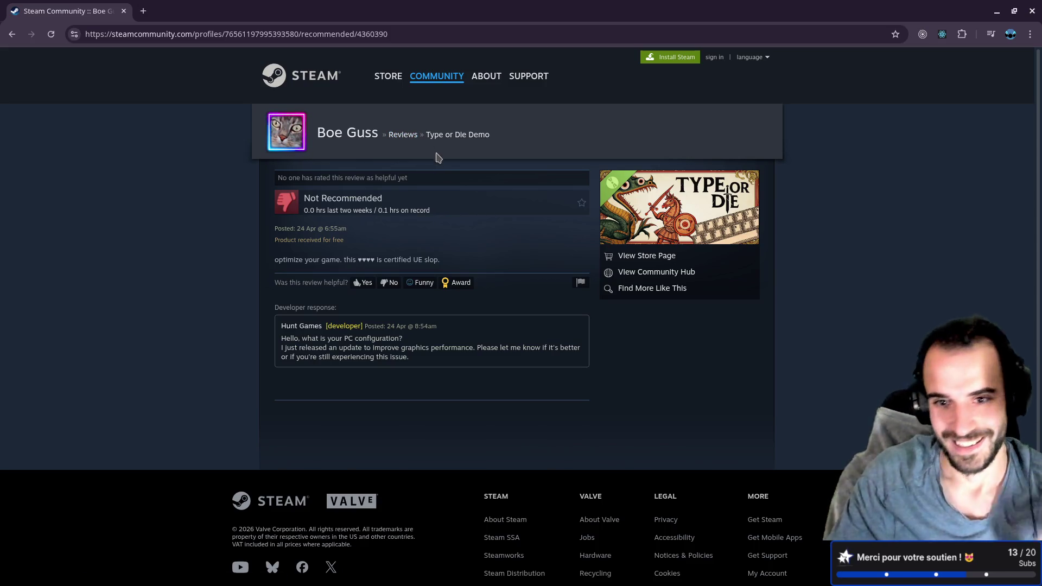
{"action": "key", "text": "alt+Left"}
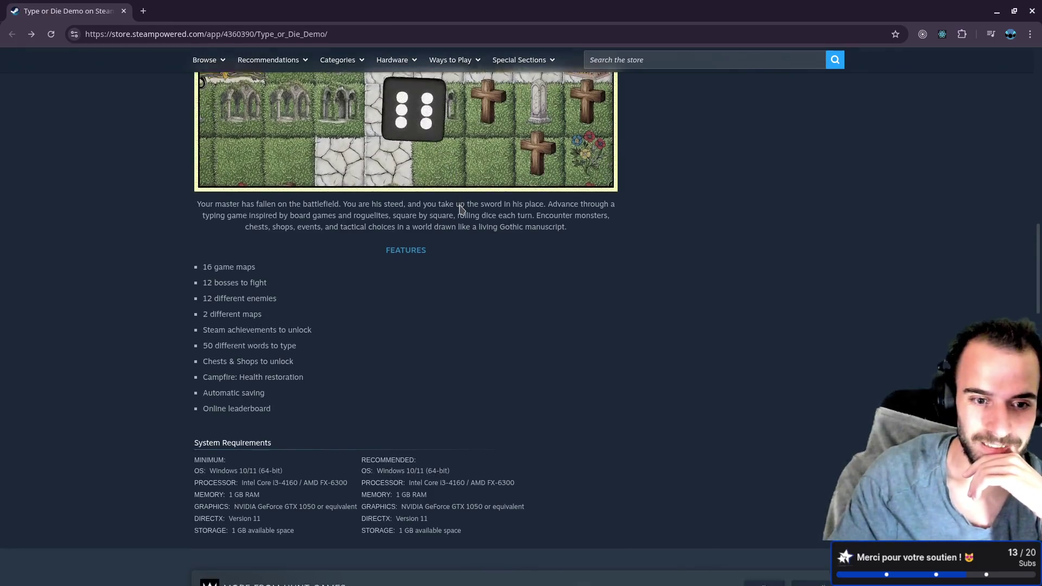
- Reopen the Type or Die Demo page, browse all 14 Mostly Positive reviews, then return to the top
{"action": "scroll", "coordinate": [460, 209], "scroll_direction": "down", "scroll_amount": 20}
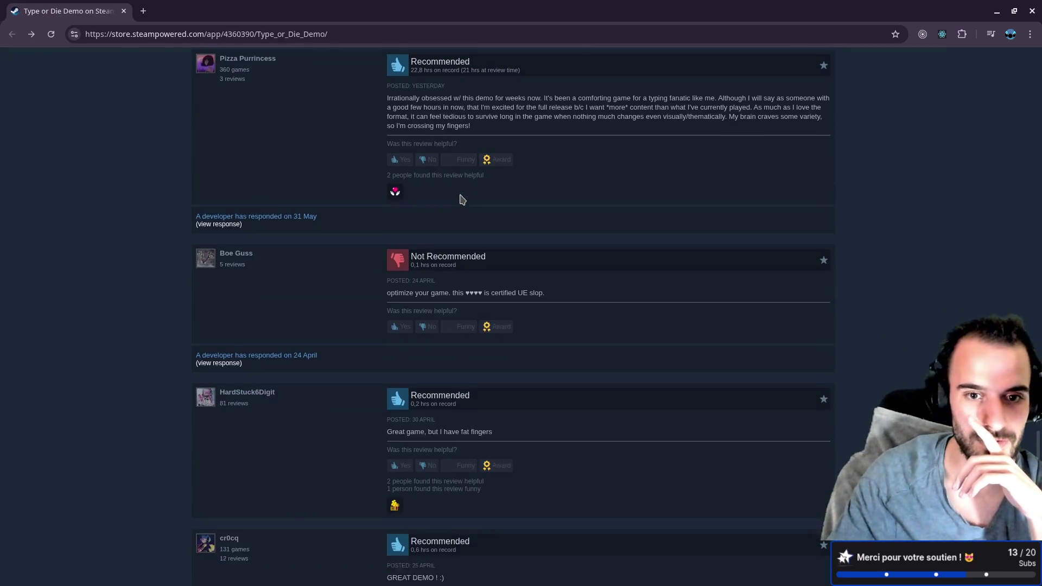
{"action": "scroll", "coordinate": [461, 200], "scroll_direction": "up", "scroll_amount": 4}
{"action": "scroll", "coordinate": [461, 200], "scroll_direction": "down", "scroll_amount": 10}
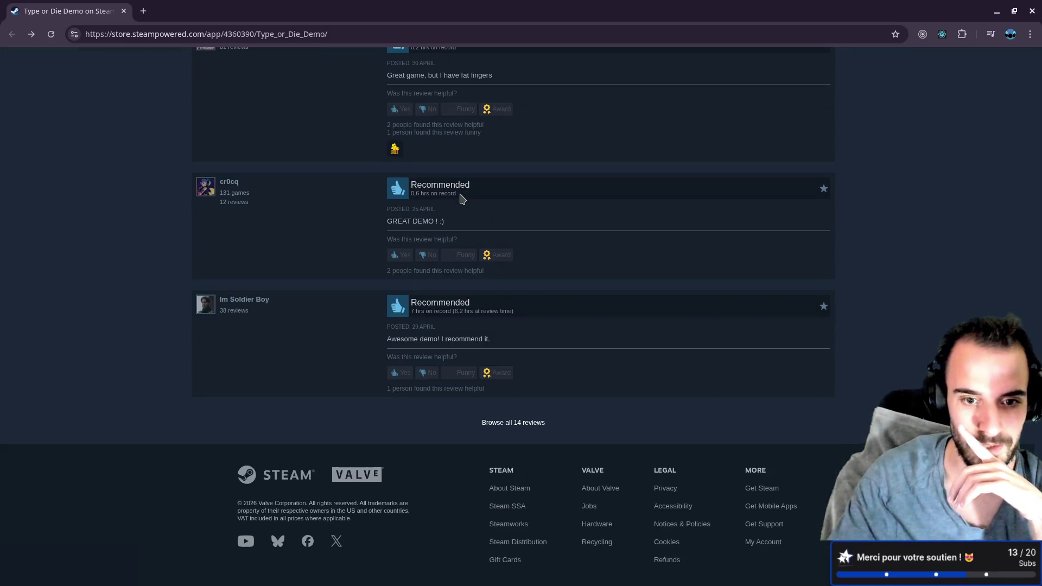
{"action": "left_click", "coordinate": [460, 306]}
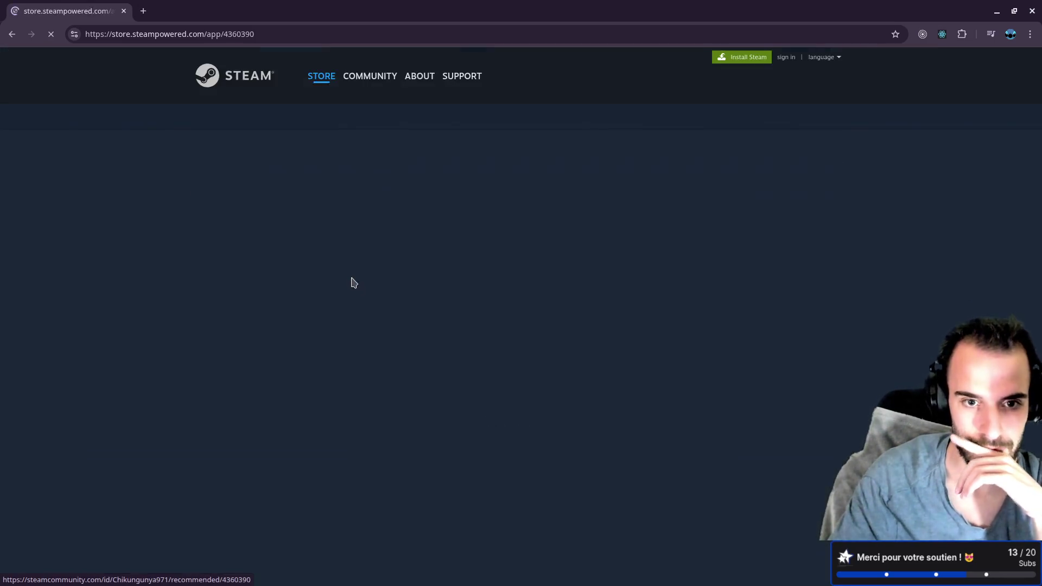
{"action": "scroll", "coordinate": [356, 279], "scroll_direction": "down", "scroll_amount": 15}
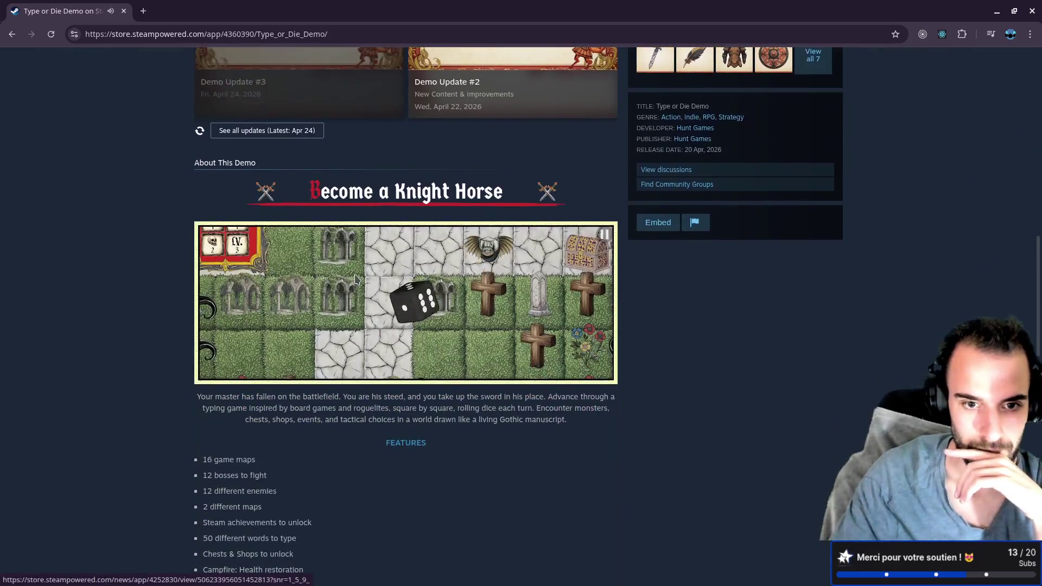
{"action": "scroll", "coordinate": [355, 279], "scroll_direction": "down", "scroll_amount": 20}
{"action": "left_click", "coordinate": [500, 428]}
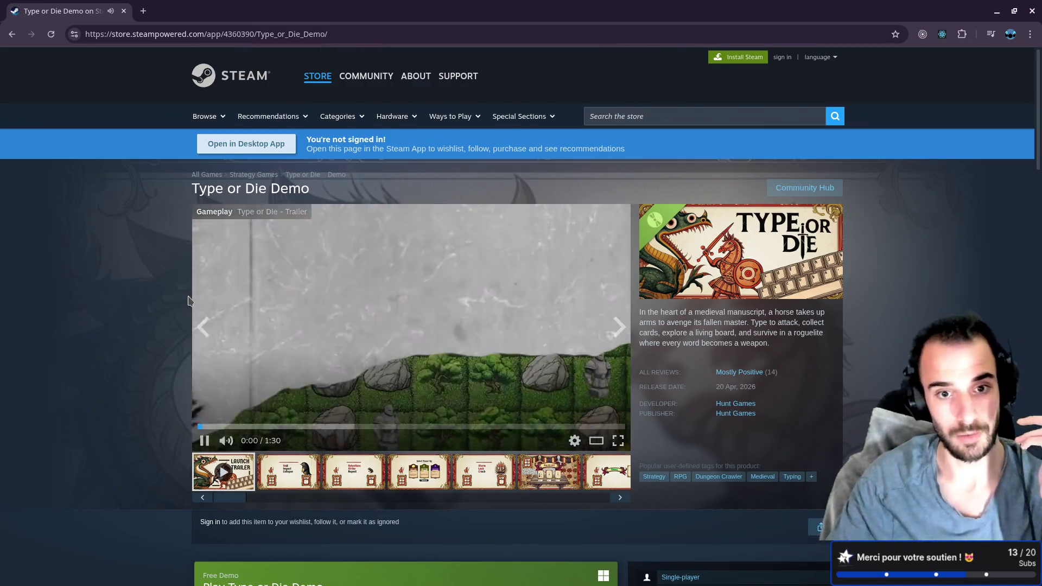
{"action": "scroll", "coordinate": [189, 300], "scroll_direction": "down", "scroll_amount": 2}
{"action": "scroll", "coordinate": [198, 309], "scroll_direction": "down", "scroll_amount": 20}
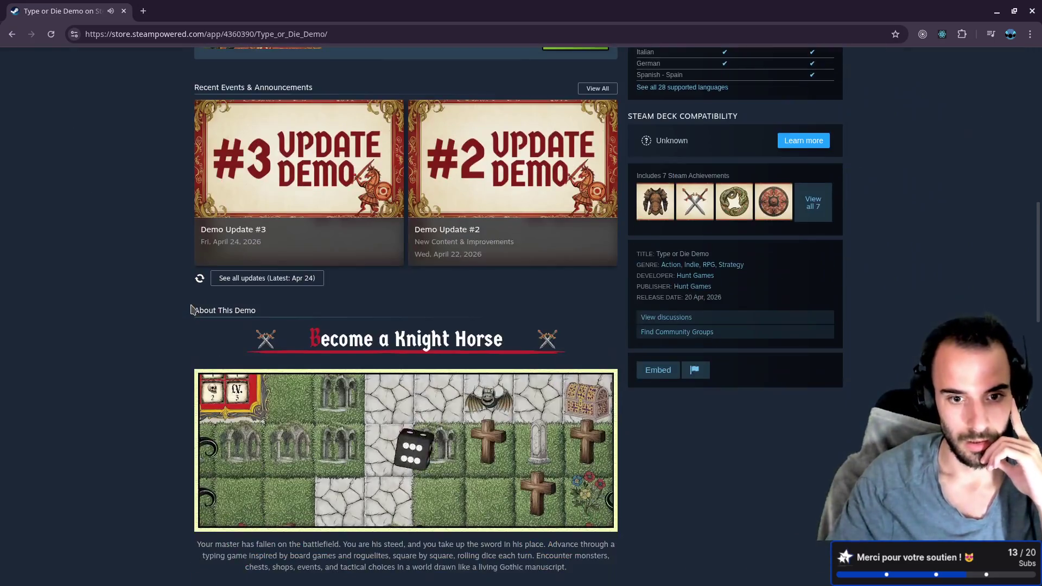
{"action": "scroll", "coordinate": [197, 305], "scroll_direction": "down", "scroll_amount": 4}
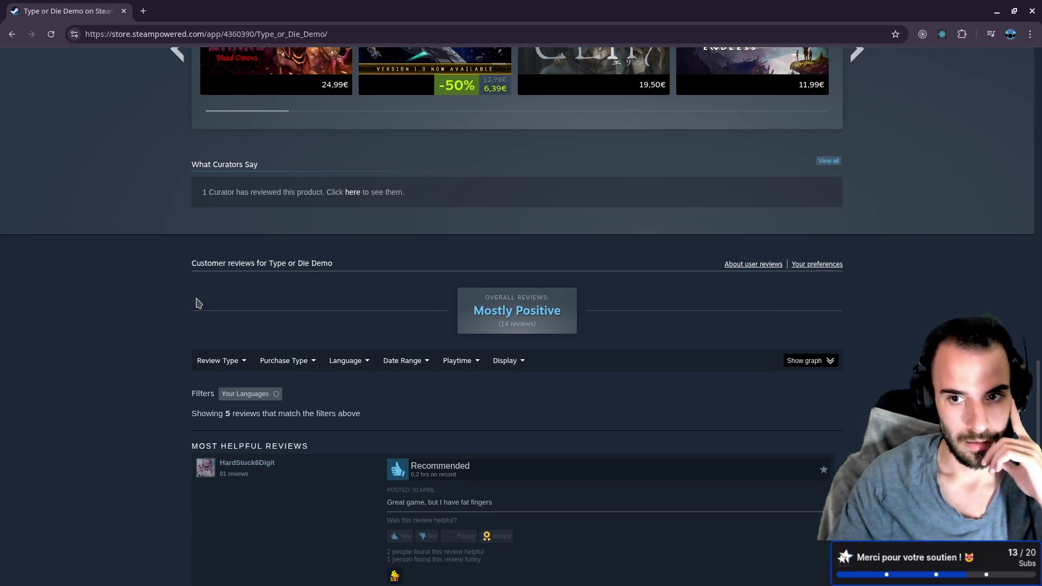
{"action": "scroll", "coordinate": [197, 303], "scroll_direction": "down", "scroll_amount": 4}
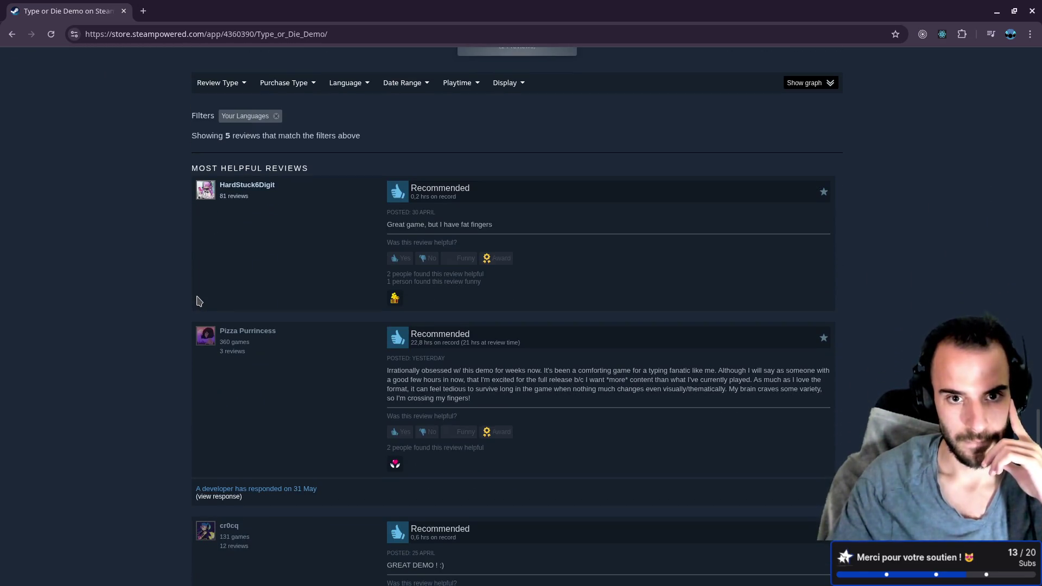
{"action": "key", "text": "Home"}
- Play the Type or Die launch trailer full screen through to its 'Add to Wishlist' card
{"action": "scroll", "coordinate": [198, 300], "scroll_direction": "down", "scroll_amount": 5}
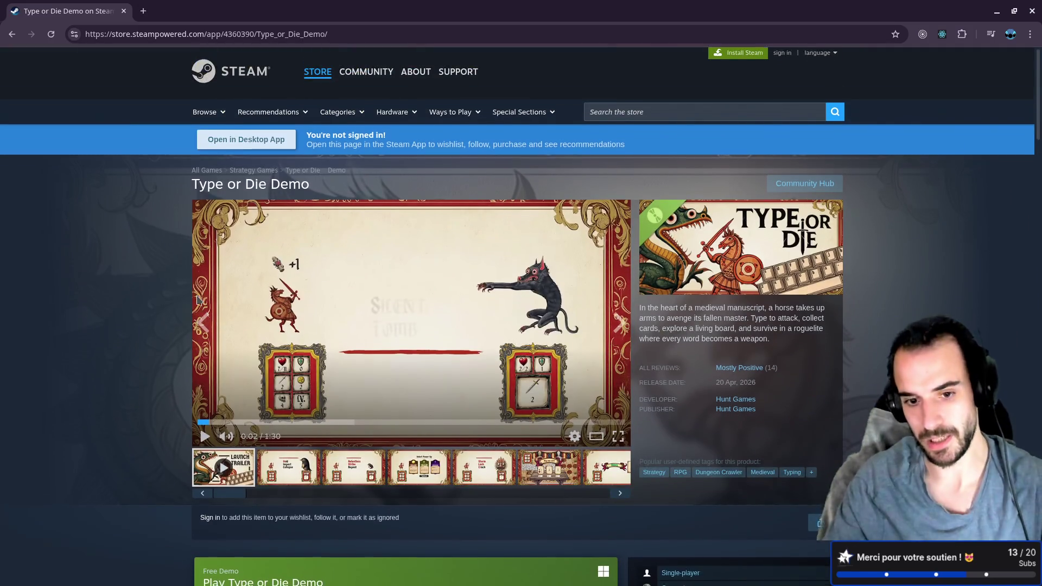
{"action": "scroll", "coordinate": [336, 328], "scroll_direction": "up", "scroll_amount": 2}
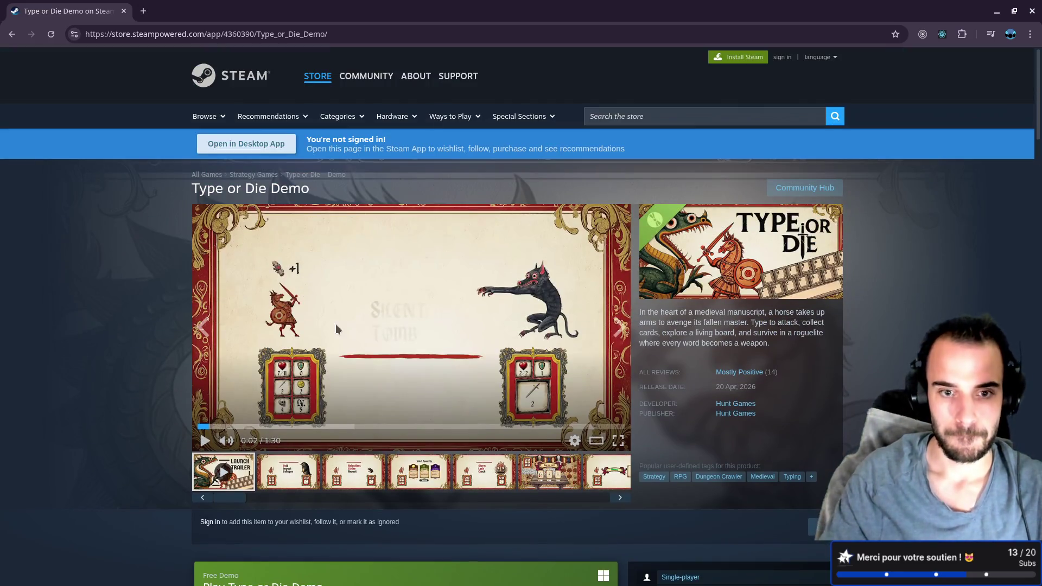
{"action": "left_click", "coordinate": [201, 442]}
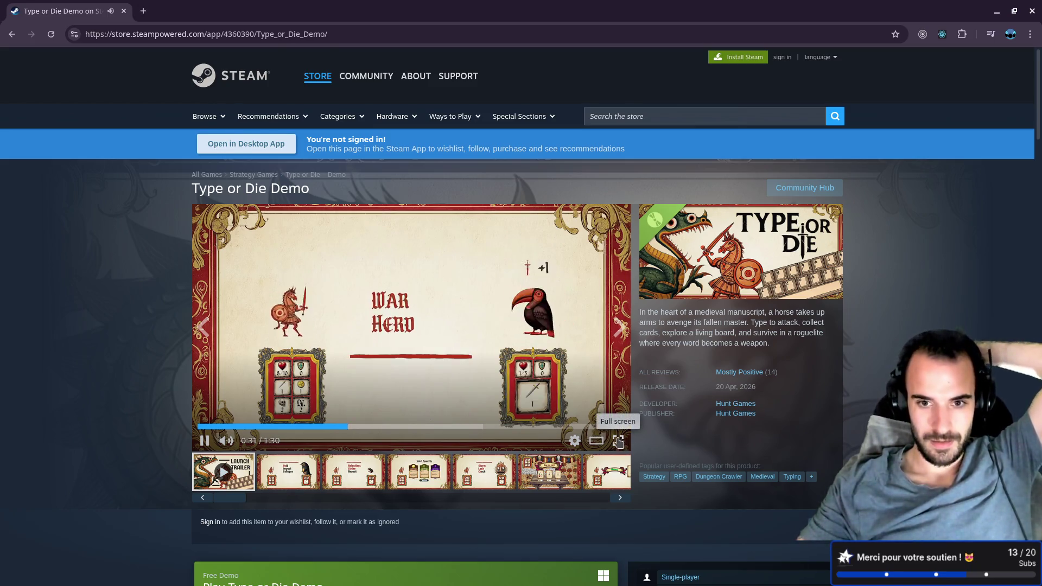
{"action": "left_click", "coordinate": [618, 441]}
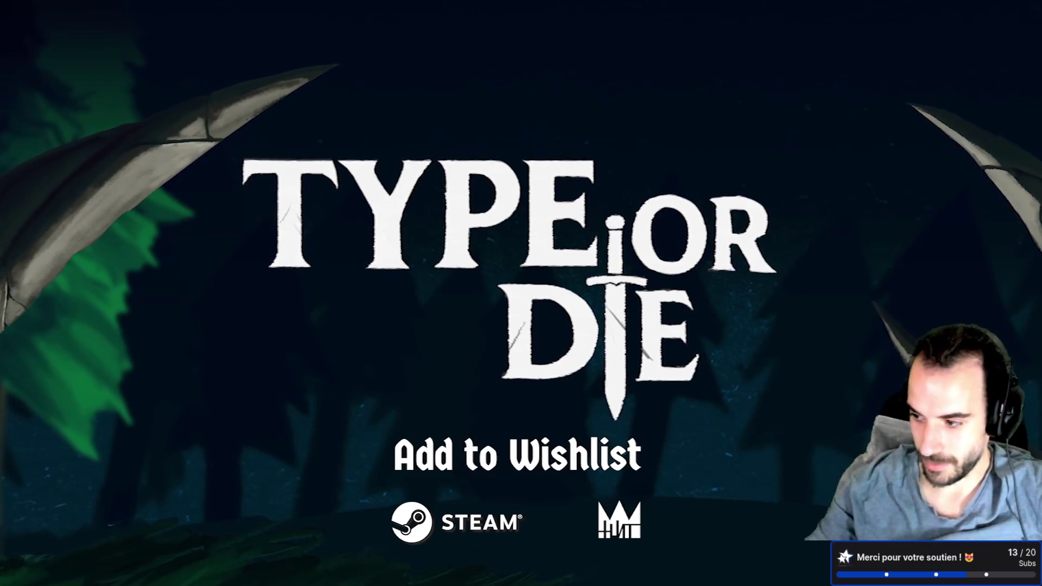
- Exit the Type or Die trailer's full screen and scroll the store page down slightly
{"action": "mouse_move", "coordinate": [639, 423]}
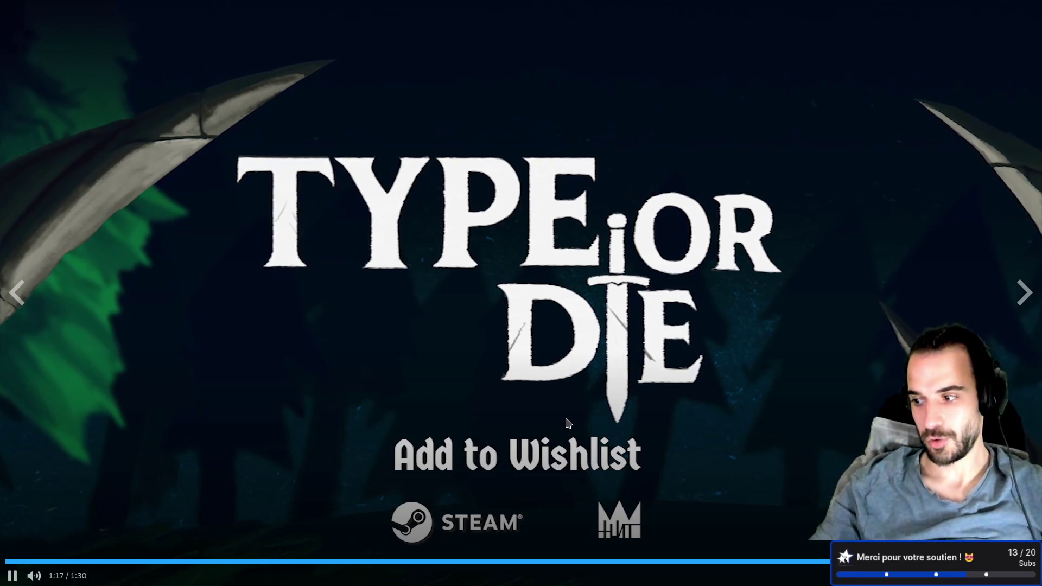
{"action": "key", "text": "Escape"}
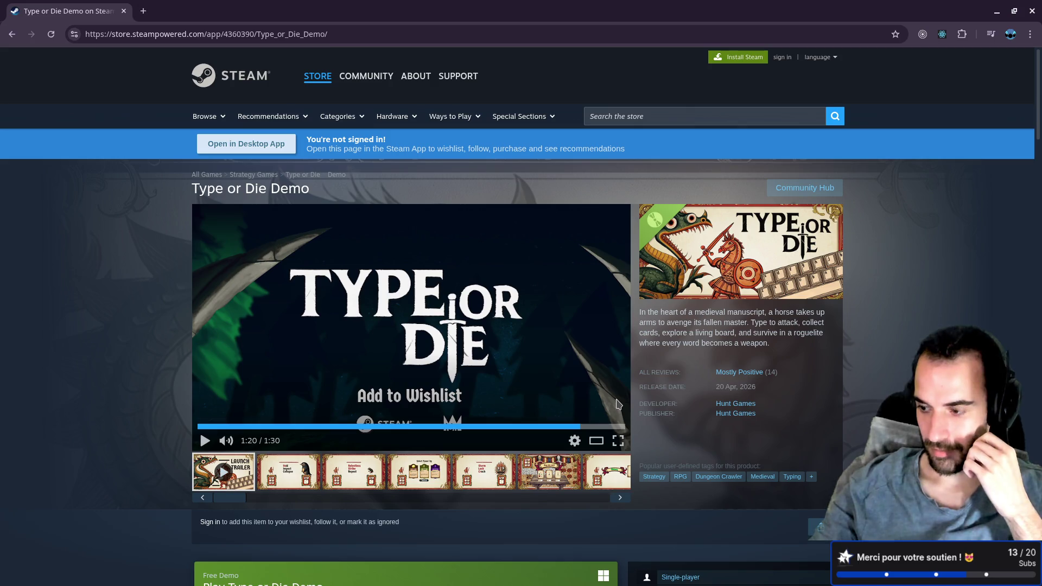
{"action": "scroll", "coordinate": [685, 371], "scroll_direction": "down", "scroll_amount": 2}
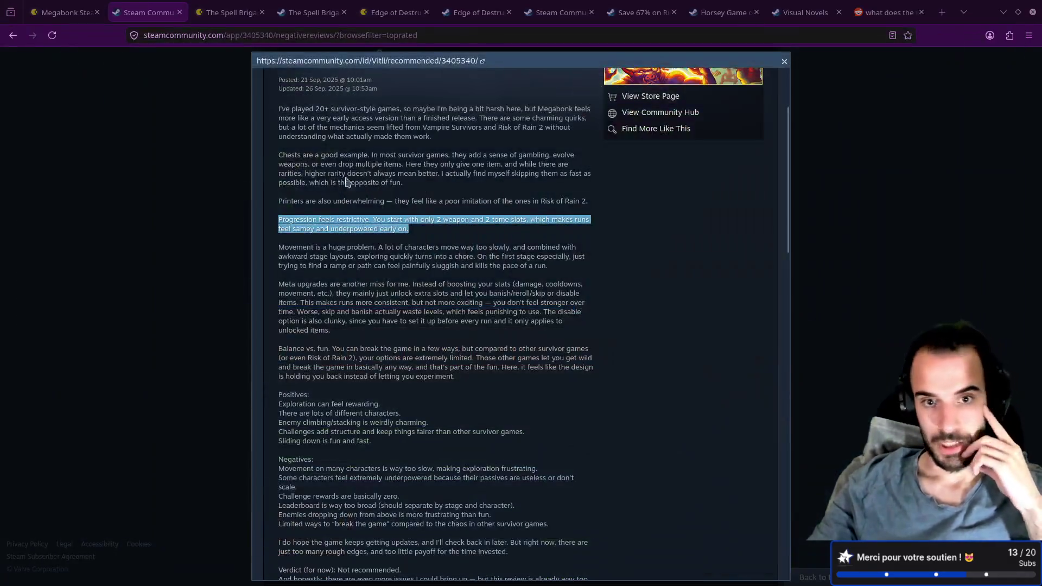
- Select the review sentence 'Movement is a huge problem. A lot of characters move way too slowly'
{"action": "left_click", "coordinate": [282, 249]}
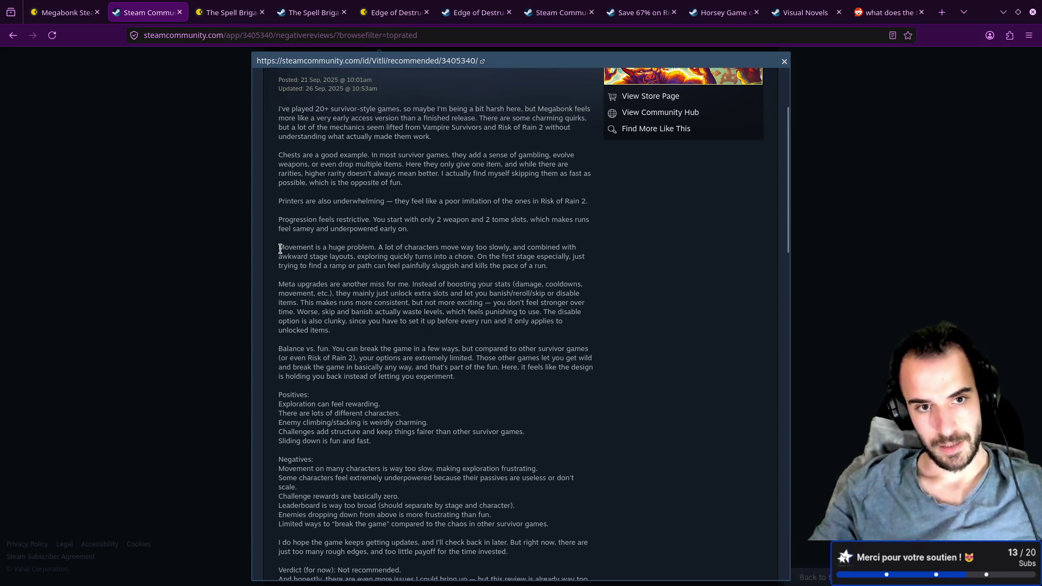
{"action": "left_click_drag", "start_coordinate": [368, 248], "coordinate": [472, 248]}
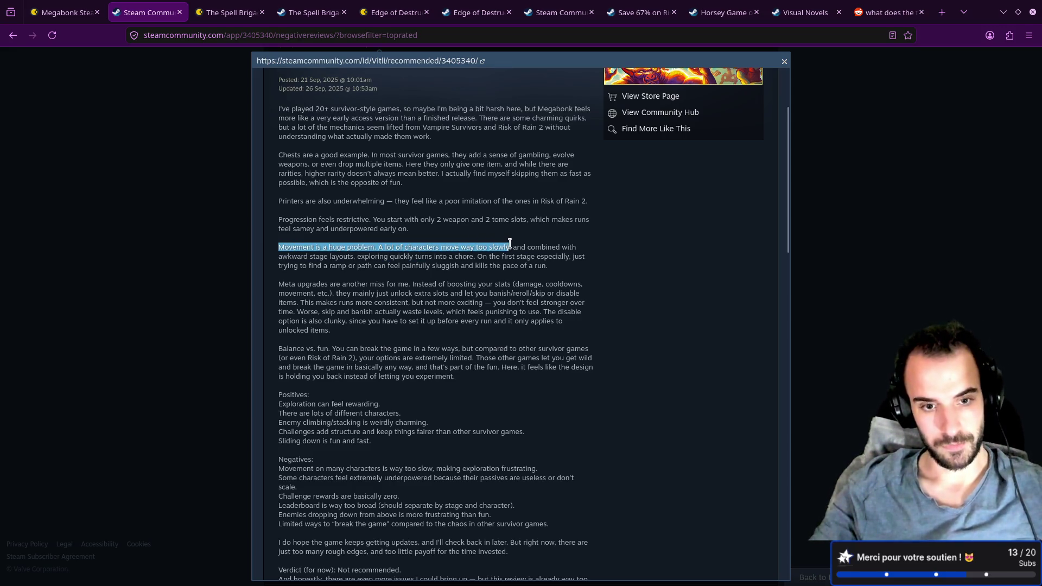
- Paste the movement complaint as a new Megabonk Negative bullet and save with :w
{"action": "key", "text": "ctrl+c"}
{"action": "key", "text": "alt+Tab"}
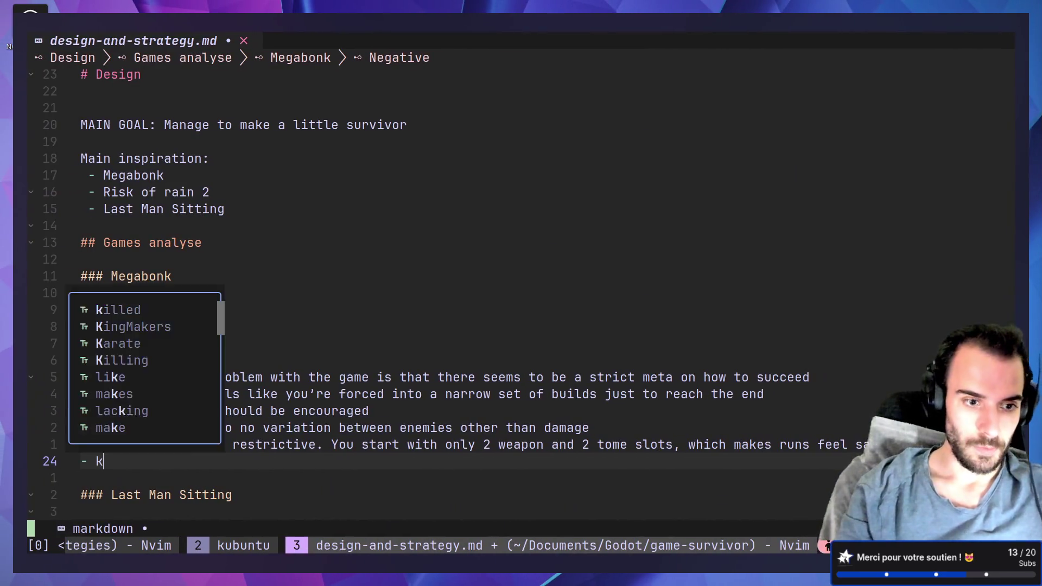
{"action": "key", "text": "ctrl+shift+v"}
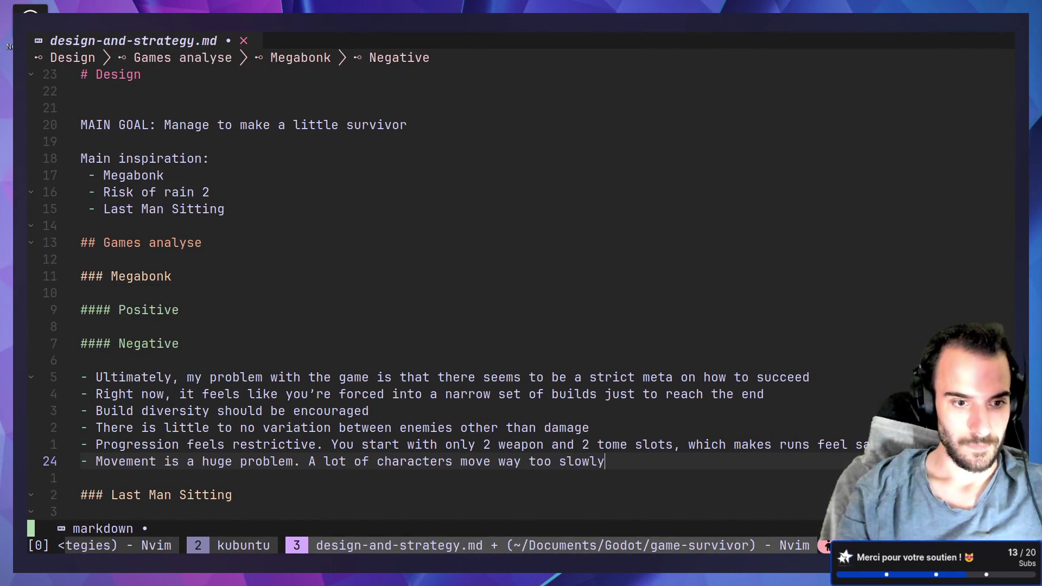
{"action": "key", "text": "Escape"}
{"action": "type", "text": ":w"}
{"action": "key", "text": "Return"}
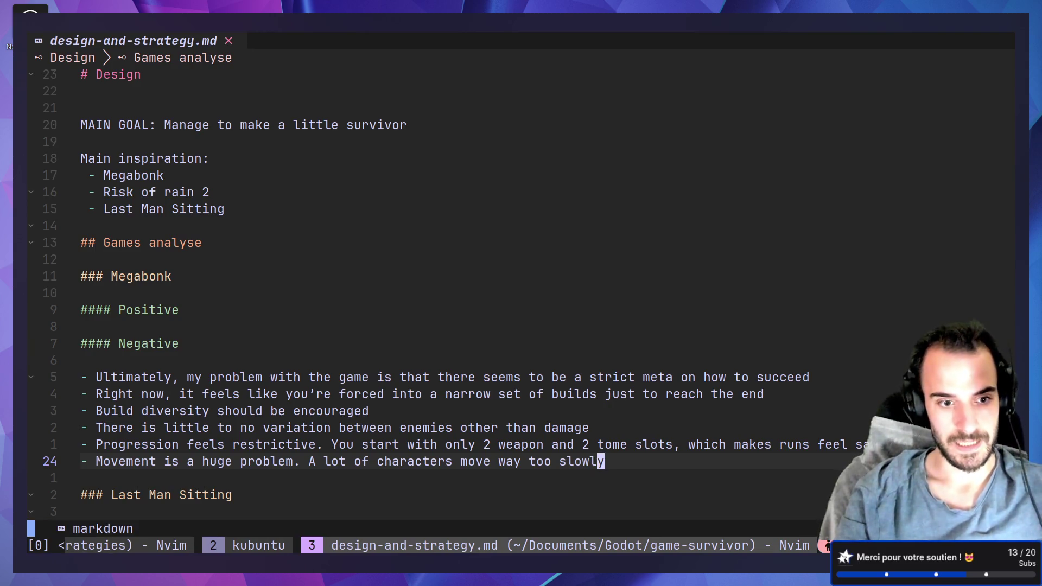
- Delete the extra blank line above Last Man Sitting's Negative bullets
{"action": "key", "text": "j"}
{"action": "key", "text": "j"}
{"action": "key", "text": "j"}
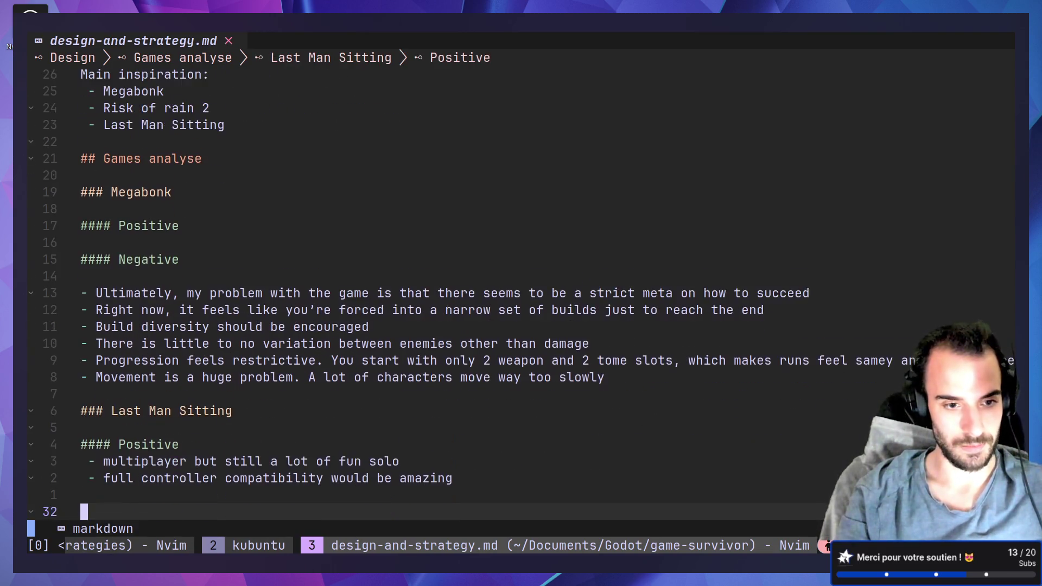
{"action": "key", "text": "j"}
{"action": "key", "text": "j"}
{"action": "key", "text": "j"}
{"action": "key", "text": "k"}
{"action": "key", "text": "k"}
{"action": "key", "text": "k"}
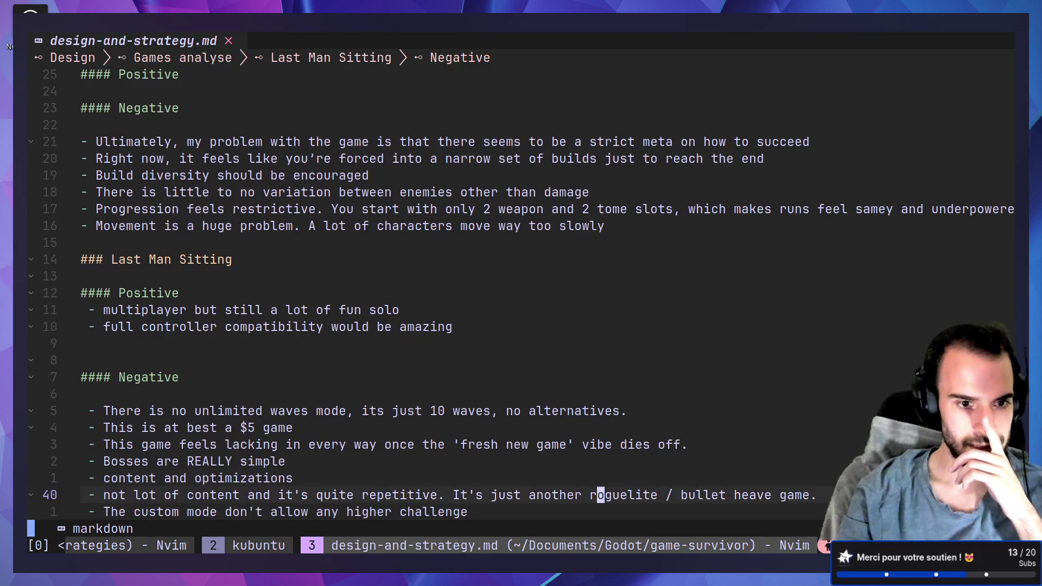
{"action": "key", "text": "k"}
{"action": "key", "text": "k"}
{"action": "key", "text": "k"}
{"action": "key", "text": "k"}
{"action": "key", "text": "d"}
{"action": "key", "text": "d"}
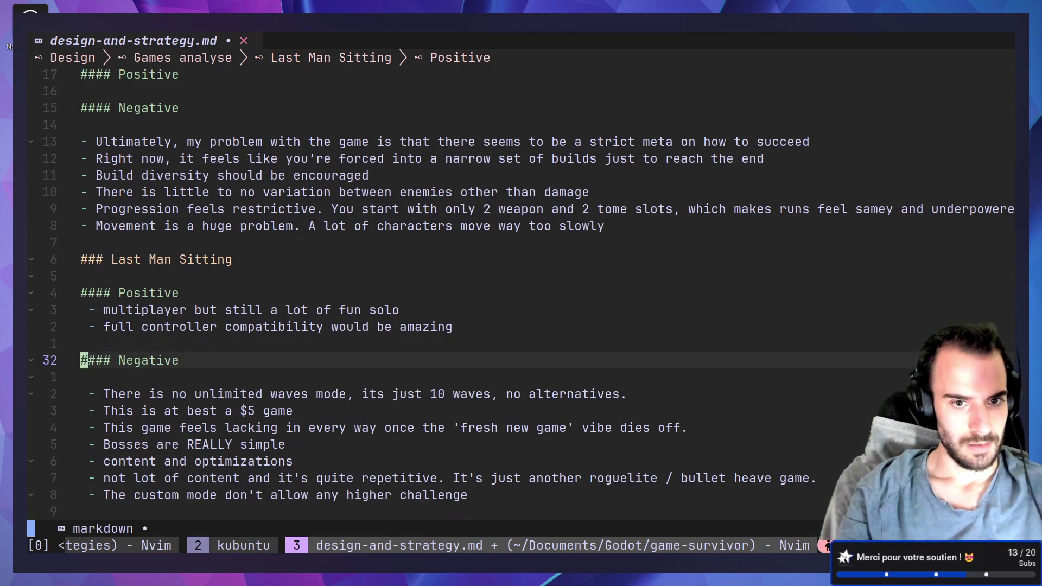
{"action": "key", "text": "j"}
{"action": "key", "text": "j"}
{"action": "key", "text": "j"}
{"action": "key", "text": "j"}
{"action": "key", "text": "j"}
{"action": "key", "text": "j"}
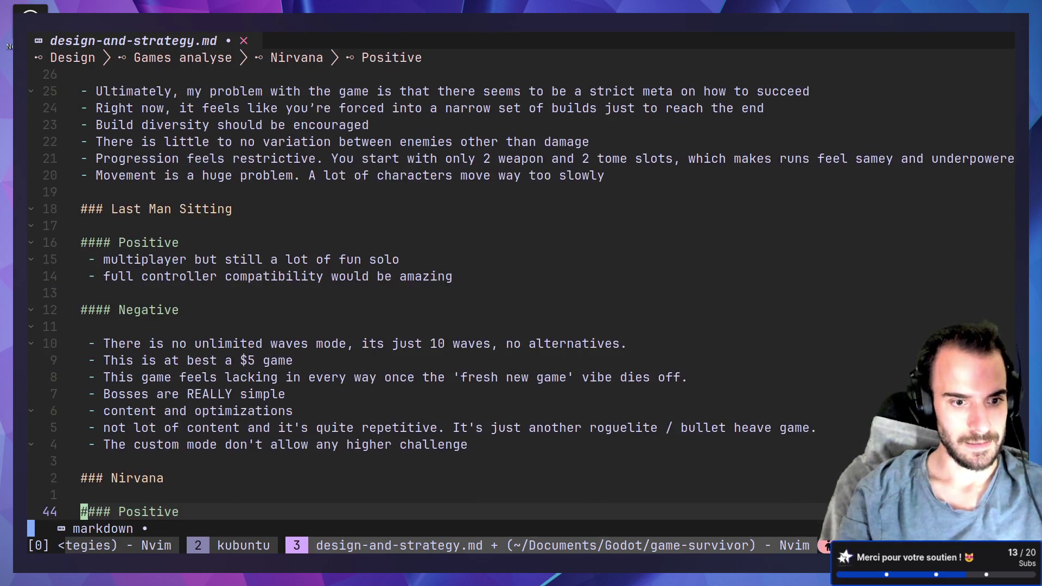
{"action": "key", "text": "j"}
{"action": "key", "text": "j"}
{"action": "key", "text": "j"}
{"action": "key", "text": "k"}
{"action": "key", "text": "k"}
{"action": "key", "text": "k"}
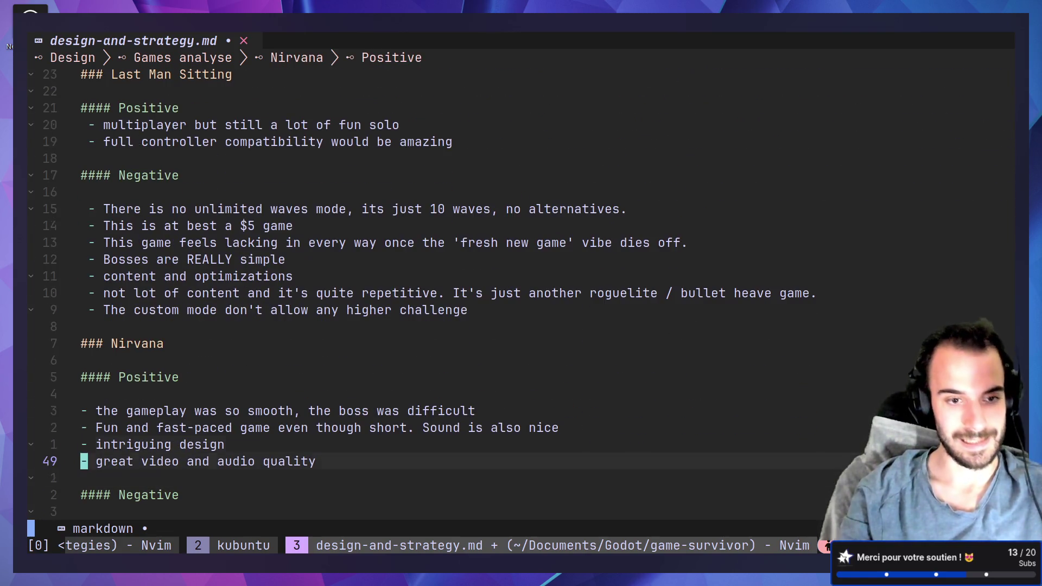
- Look over the Nirvana Positive bullets, briefly selecting the gameplay-was-smooth and fast-paced lines
{"action": "key", "text": "shift+v"}
{"action": "key", "text": "Escape"}
{"action": "key", "text": "w"}
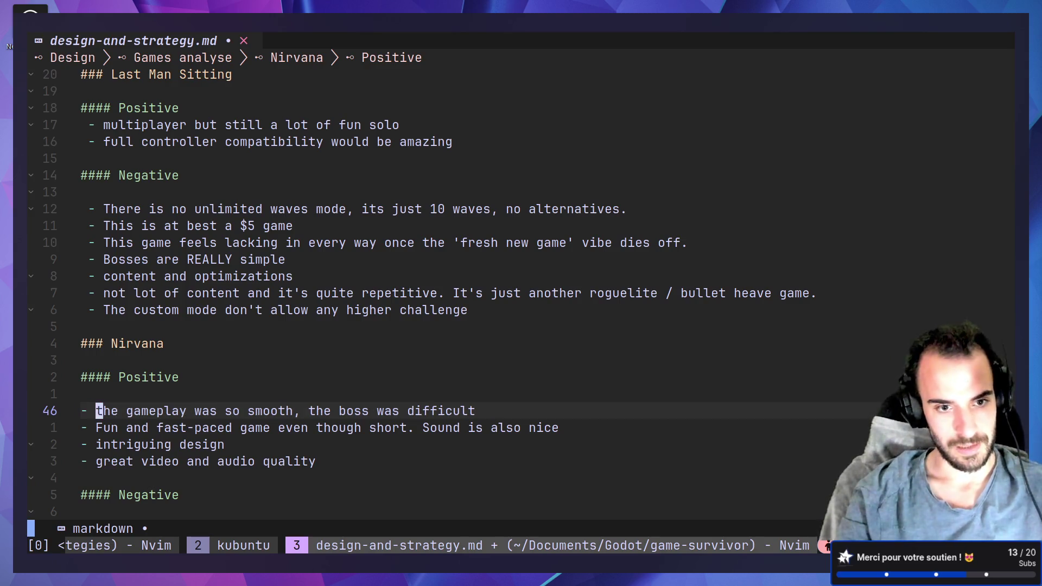
{"action": "key", "text": "j"}
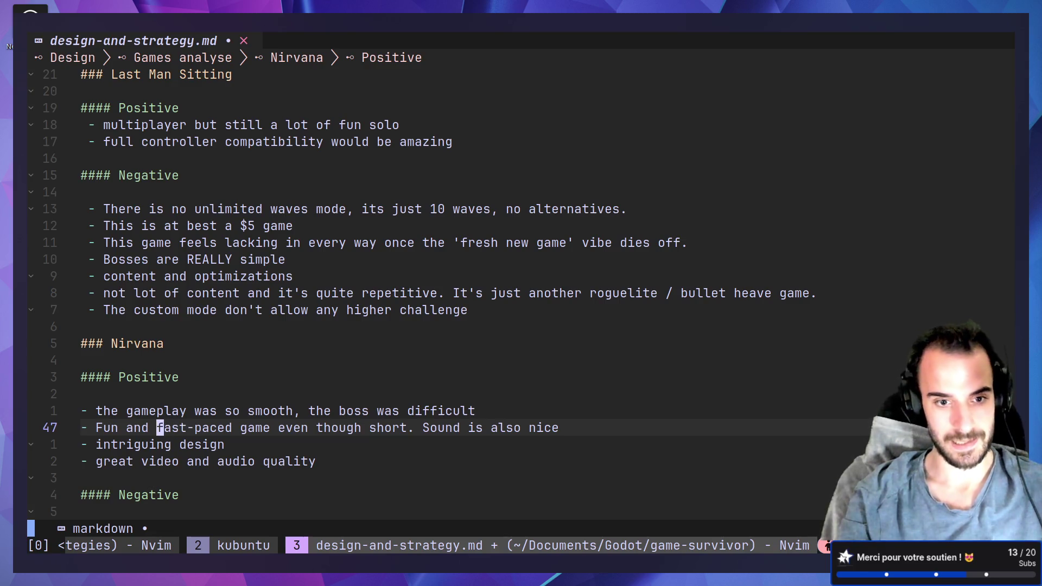
{"action": "key", "text": "v"}
{"action": "key", "text": "l"}
{"action": "key", "text": "l"}
{"action": "key", "text": "Escape"}
{"action": "key", "text": "l"}
{"action": "key", "text": "l"}
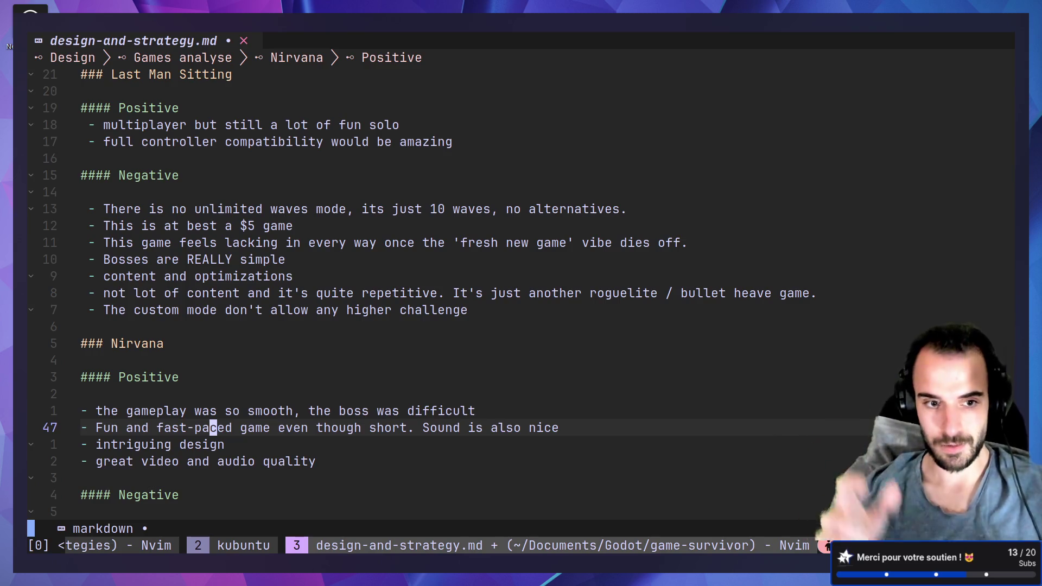
- Jump to the top of the notes near MAIN GOAL and save the file again
{"action": "key", "text": "k"}
{"action": "key", "text": "g"}
{"action": "key", "text": "g"}
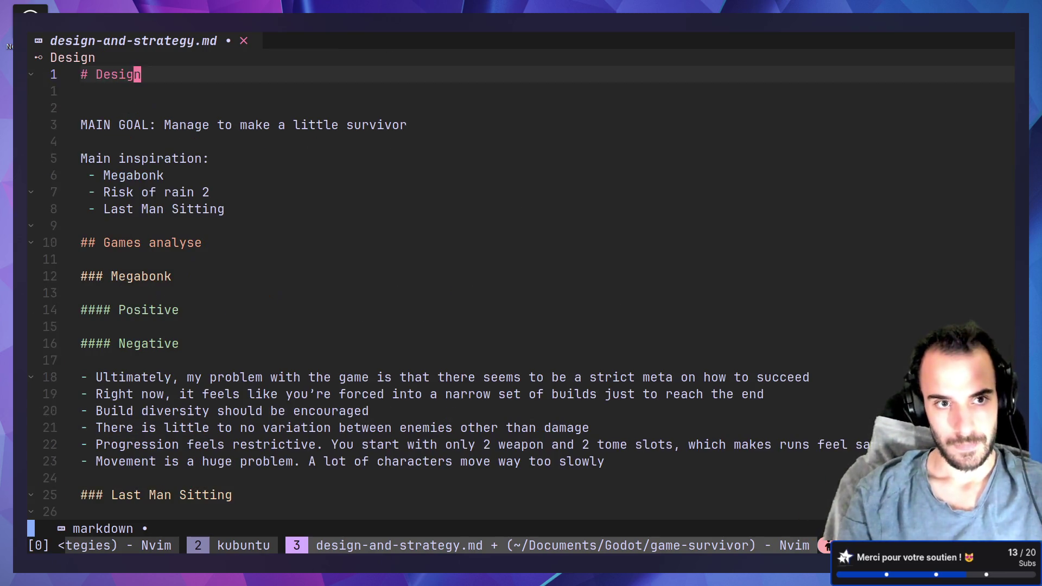
{"action": "key", "text": "j"}
{"action": "key", "text": "j"}
{"action": "type", "text": "j:w"}
{"action": "key", "text": "Return"}
- Step through the Megabonk and Last Man Sitting inspiration lines, then return to the review
{"action": "key", "text": "j"}
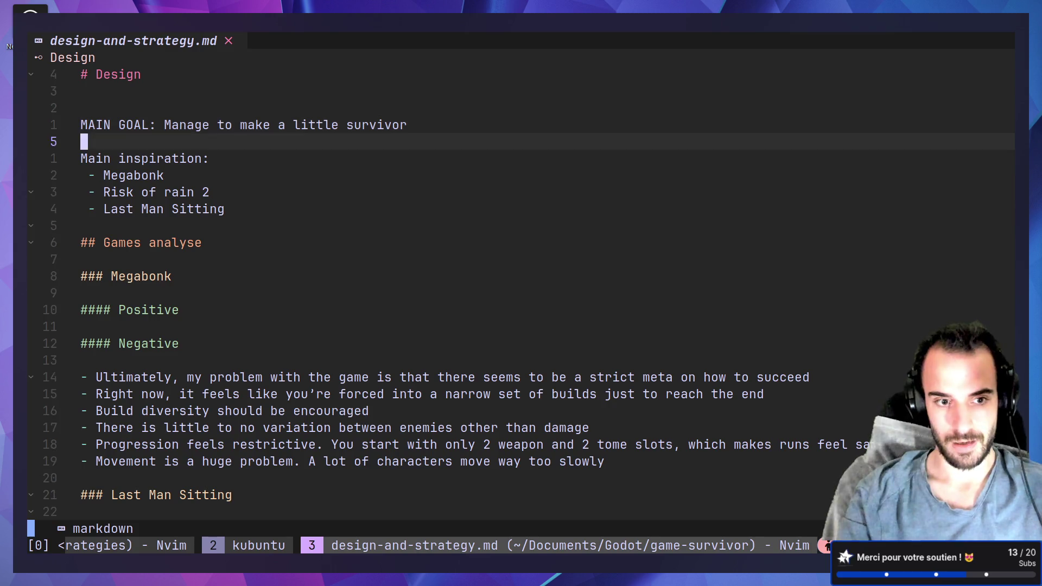
{"action": "key", "text": "j"}
{"action": "key", "text": "j"}
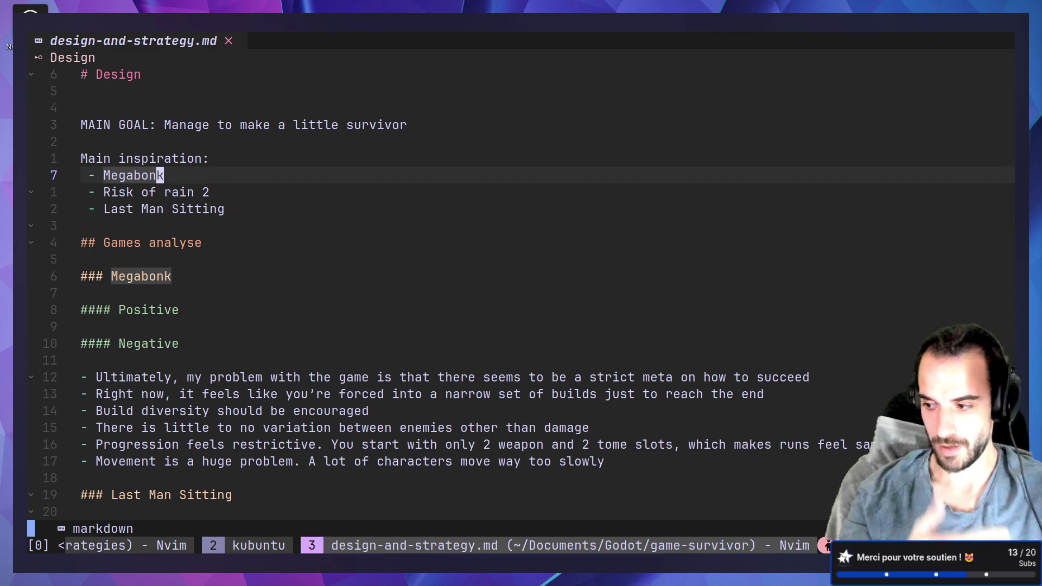
{"action": "key", "text": "j"}
{"action": "key", "text": "j"}
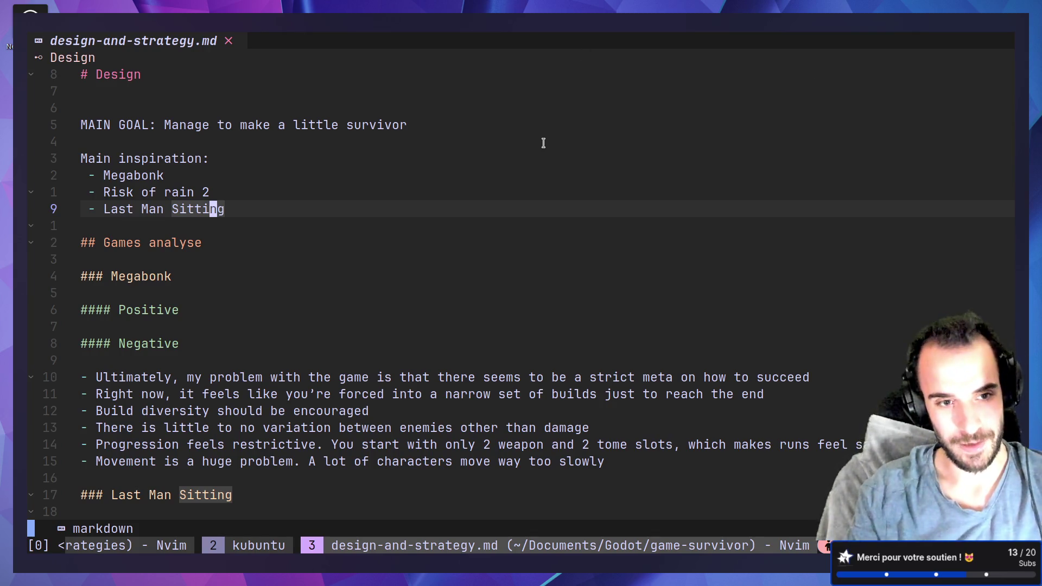
{"action": "key", "text": "alt+Tab"}
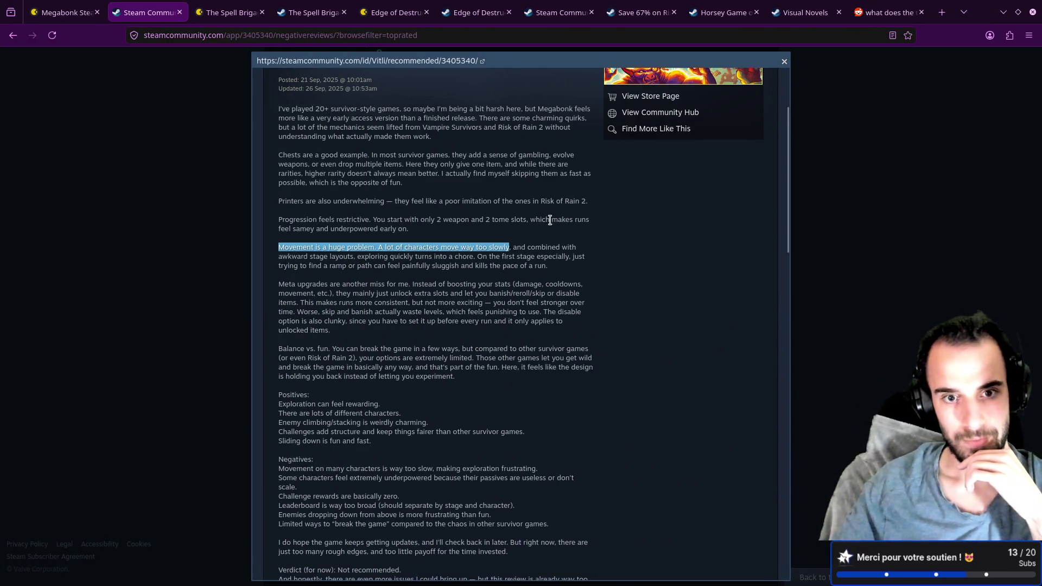
- Scroll through the review's Negatives and copy the line 'Challenge rewards are basically zero.'
{"action": "scroll", "coordinate": [550, 220], "scroll_direction": "down", "scroll_amount": 4}
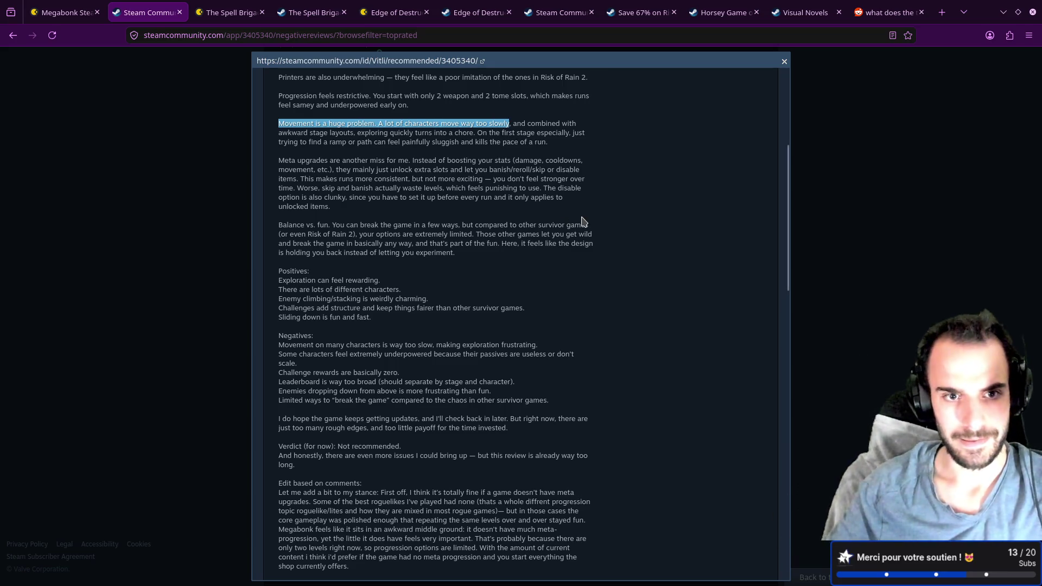
{"action": "scroll", "coordinate": [582, 221], "scroll_direction": "down", "scroll_amount": 2}
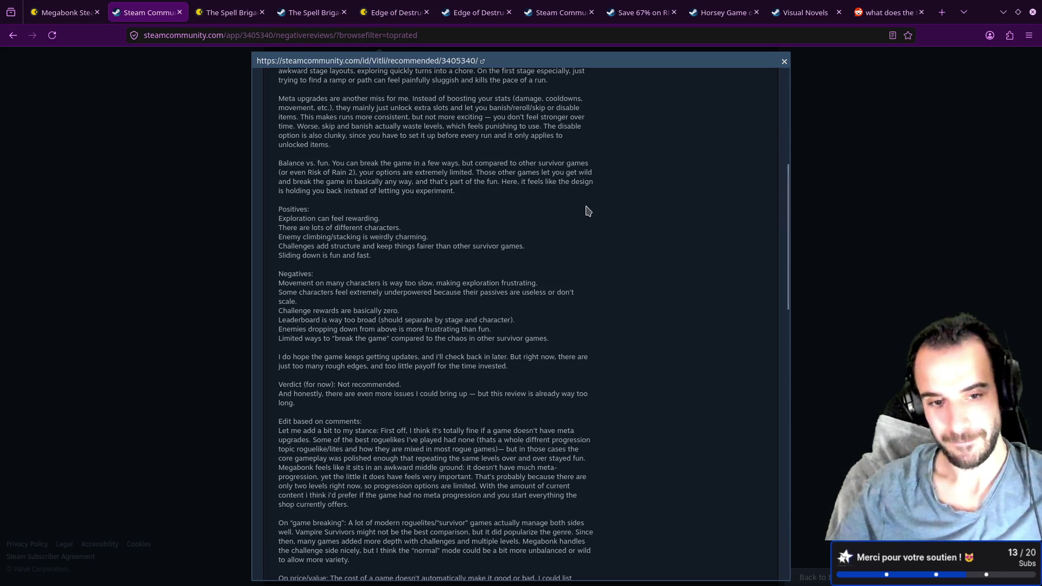
{"action": "scroll", "coordinate": [585, 219], "scroll_direction": "down", "scroll_amount": 2}
{"action": "left_click_drag", "start_coordinate": [282, 221], "coordinate": [495, 222]}
{"action": "left_click", "coordinate": [504, 230]}
{"action": "left_click_drag", "start_coordinate": [282, 230], "coordinate": [566, 228]}
{"action": "left_click", "coordinate": [395, 249]}
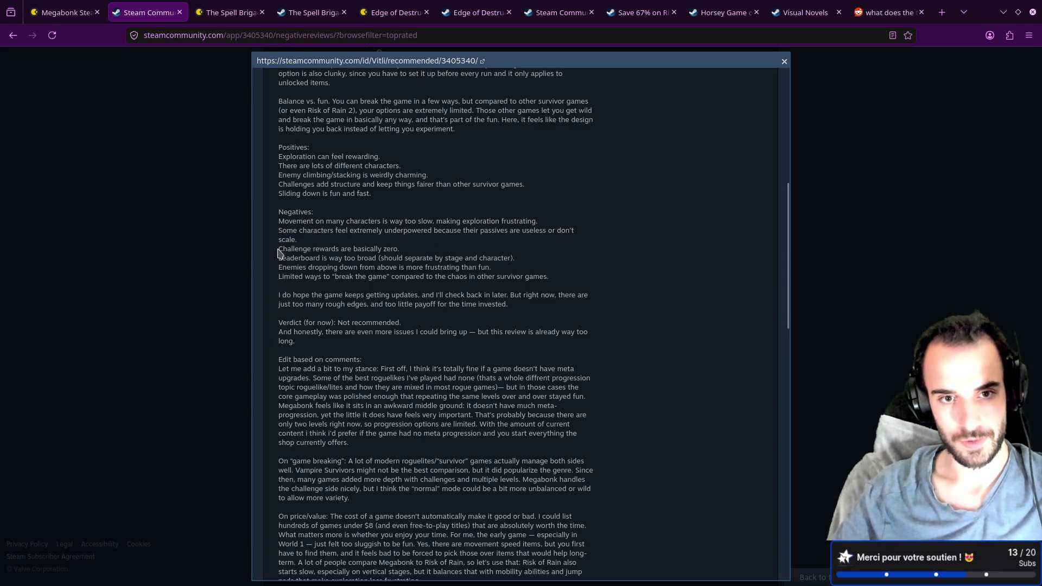
{"action": "left_click_drag", "start_coordinate": [281, 248], "coordinate": [400, 249]}
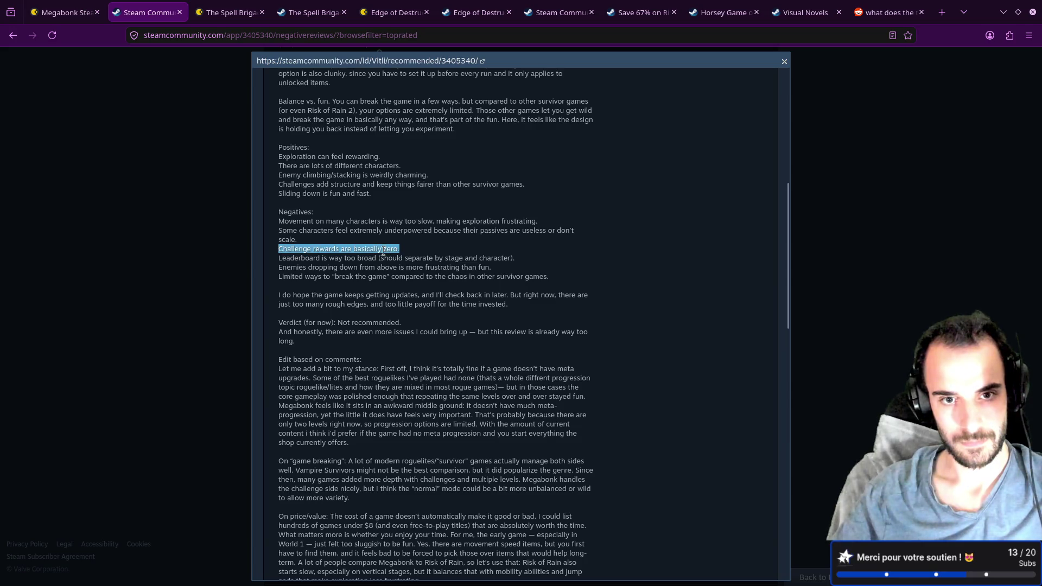
{"action": "right_click", "coordinate": [382, 252]}
{"action": "left_click", "coordinate": [393, 258]}
- Paste 'Challenge rewards are basically zero.' as a new Megabonk Negative bullet and save
{"action": "key", "text": "alt+Tab"}
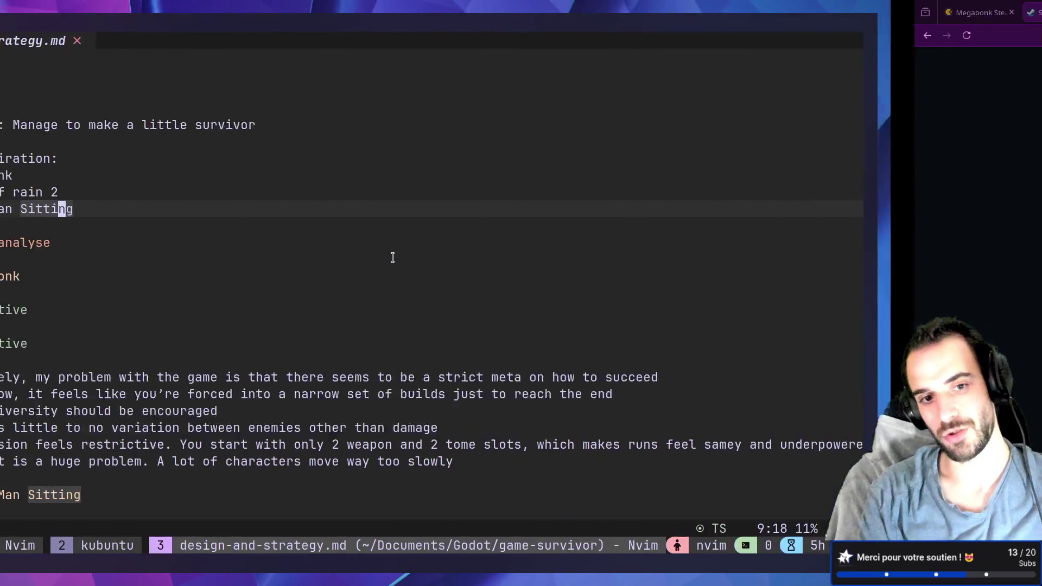
{"action": "key", "text": "j"}
{"action": "key", "text": "j"}
{"action": "key", "text": "j"}
{"action": "key", "text": "j"}
{"action": "key", "text": "j"}
{"action": "key", "text": "j"}
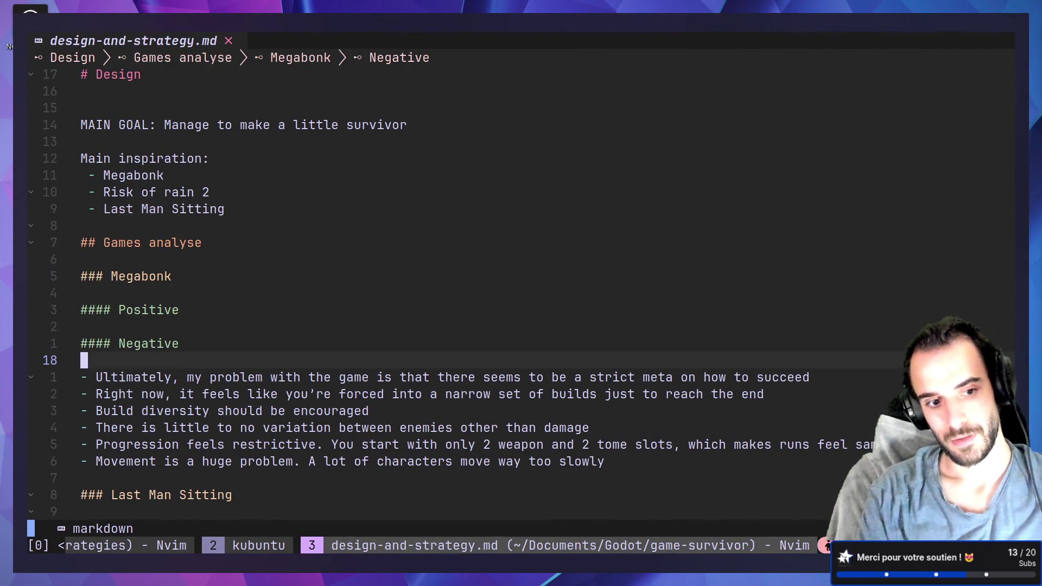
{"action": "key", "text": "o"}
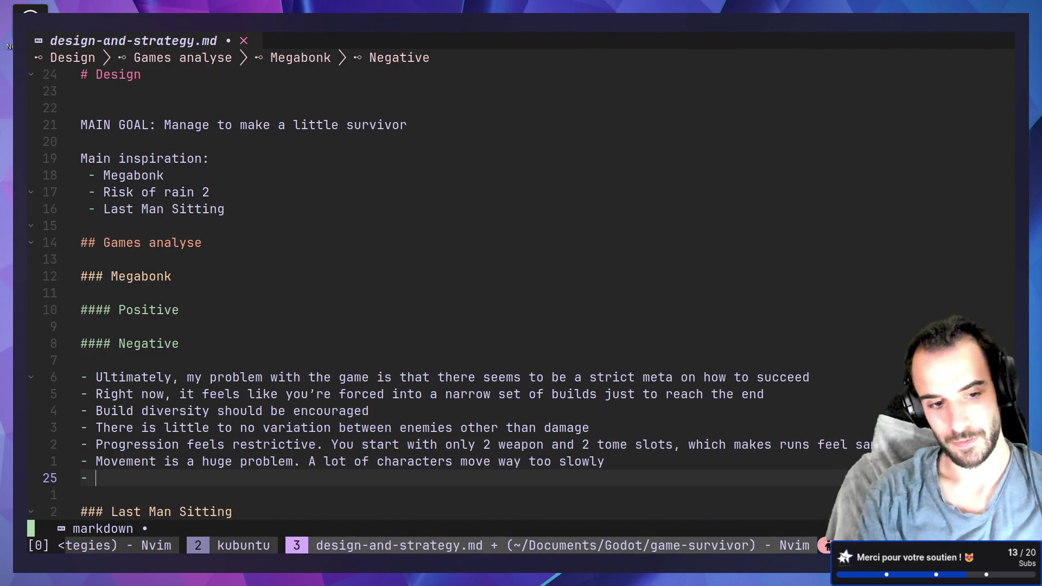
{"action": "key", "text": "ctrl+shift+v"}
{"action": "key", "text": "Escape"}
{"action": "key", "text": "ctrl+s"}
{"action": "key", "text": "j"}
{"action": "key", "text": "j"}
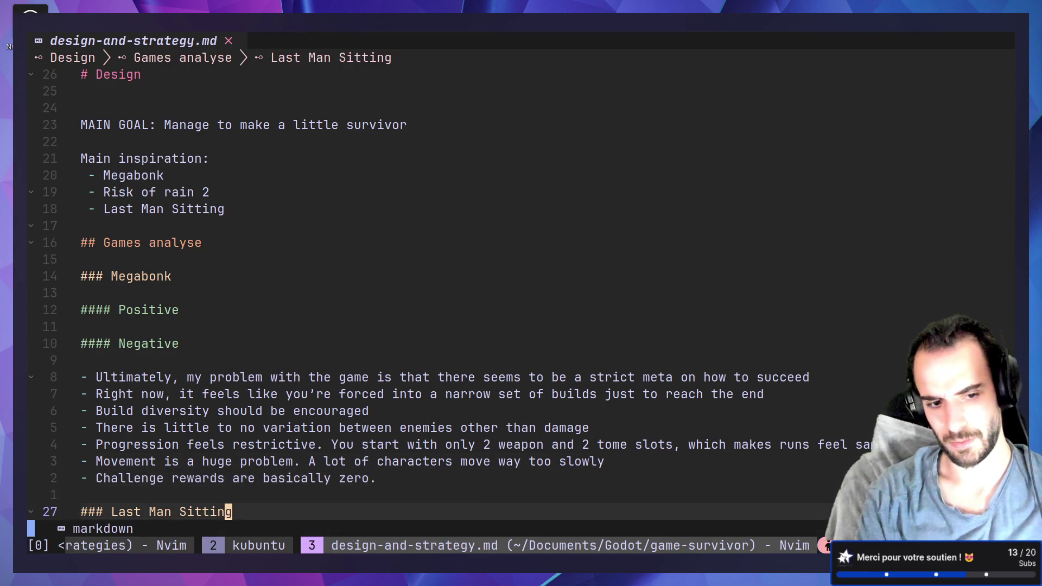
- Paste onto another new line, check the Movement and Challenge rewards bullets, and return to the review
{"action": "key", "text": "o"}
{"action": "key", "text": "ctrl+shift+v"}
{"action": "key", "text": "Escape"}
{"action": "left_click", "coordinate": [373, 377]}
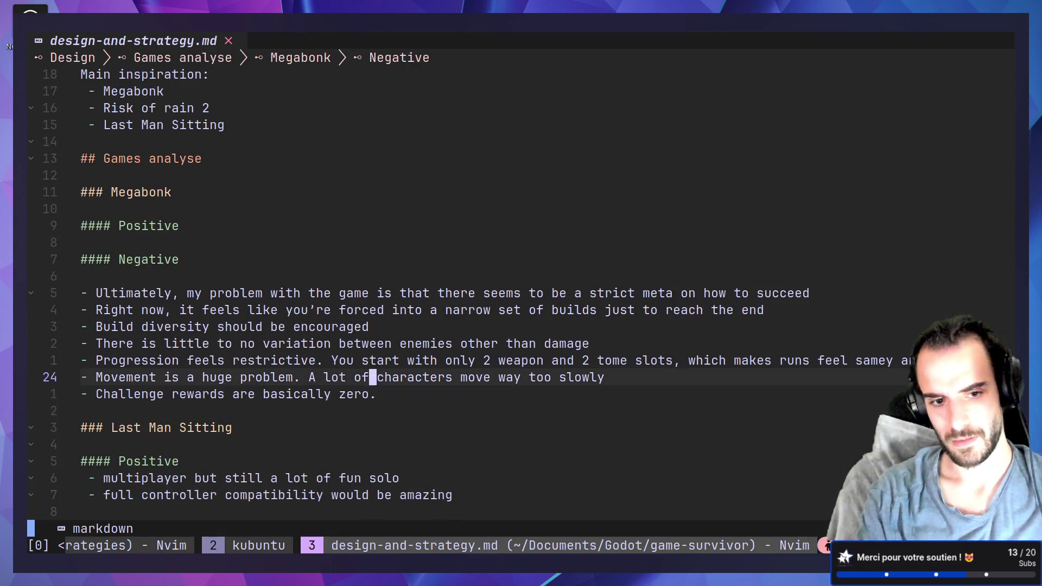
{"action": "key", "text": "j"}
{"action": "key", "text": "alt+Tab"}
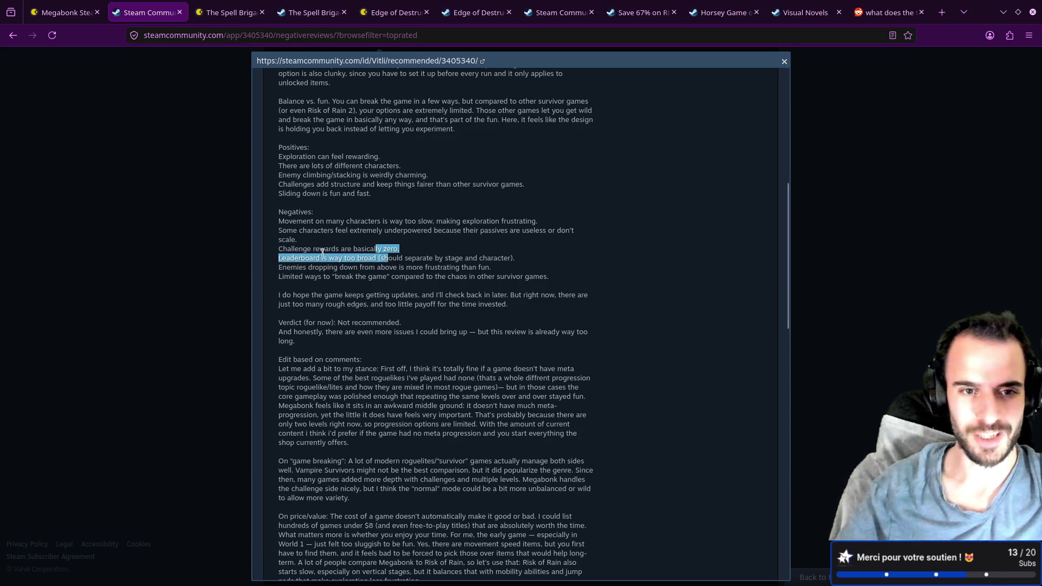
- Enlarge the review text with Ctrl++ and scroll to the enemies-dropping line
{"action": "left_click", "coordinate": [304, 252]}
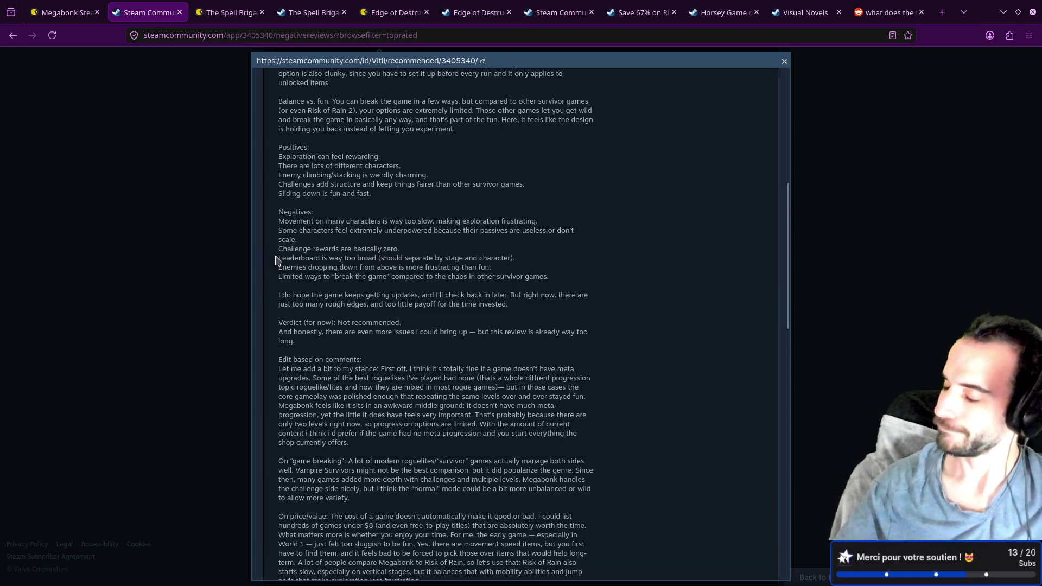
{"action": "left_click_drag", "start_coordinate": [278, 258], "coordinate": [396, 266]}
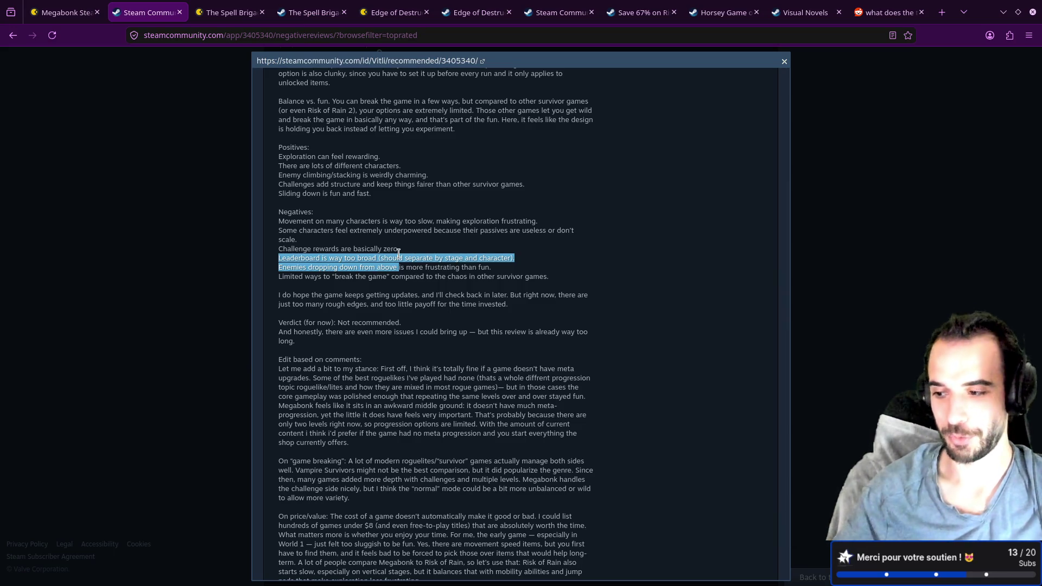
{"action": "left_click", "coordinate": [390, 258]}
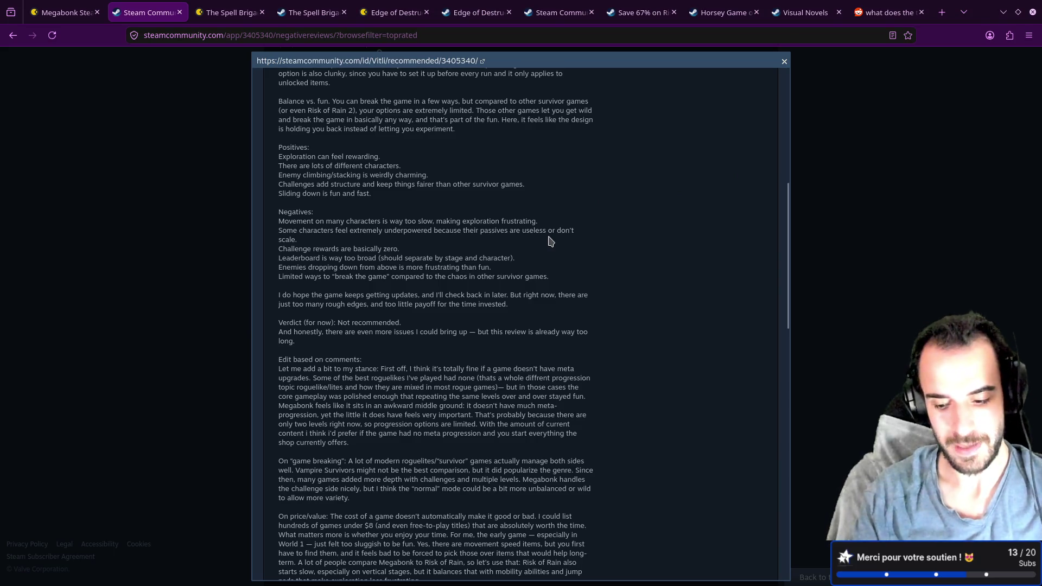
{"action": "key", "text": "ctrl+plus"}
{"action": "key", "text": "ctrl+plus"}
{"action": "key", "text": "ctrl+plus"}
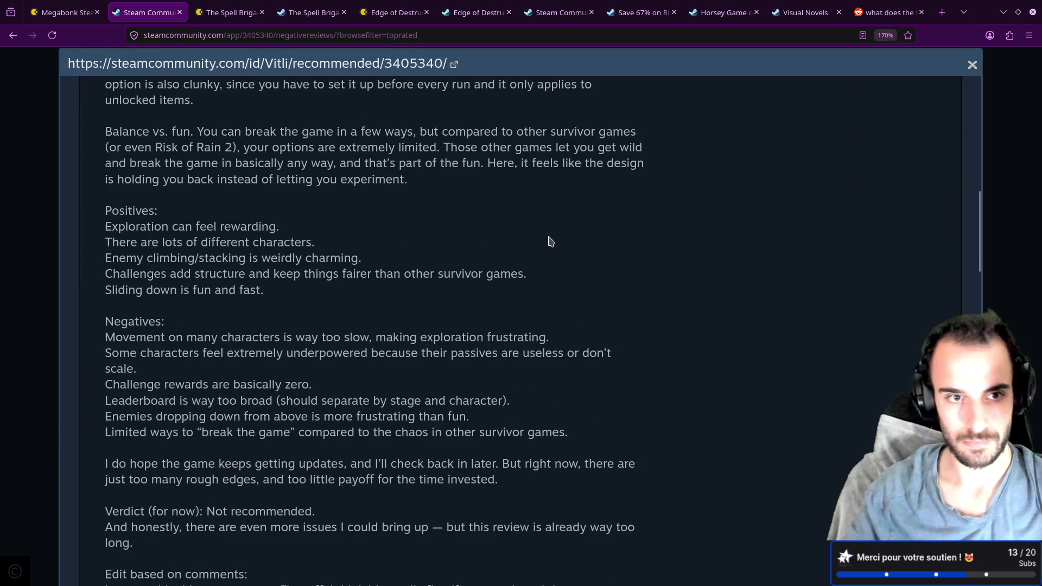
{"action": "scroll", "coordinate": [550, 241], "scroll_direction": "down", "scroll_amount": 10}
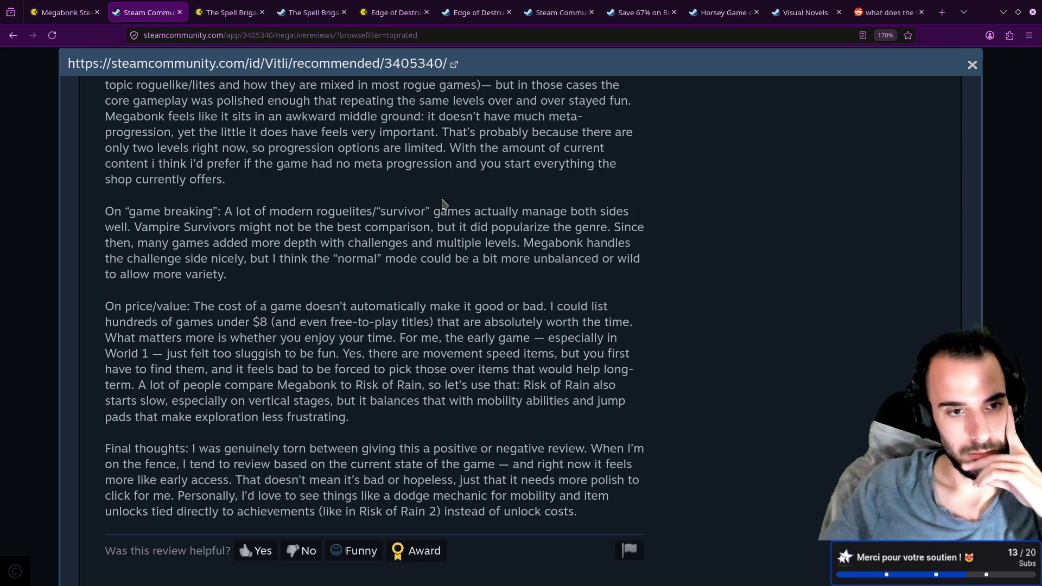
{"action": "scroll", "coordinate": [383, 213], "scroll_direction": "up", "scroll_amount": 7}
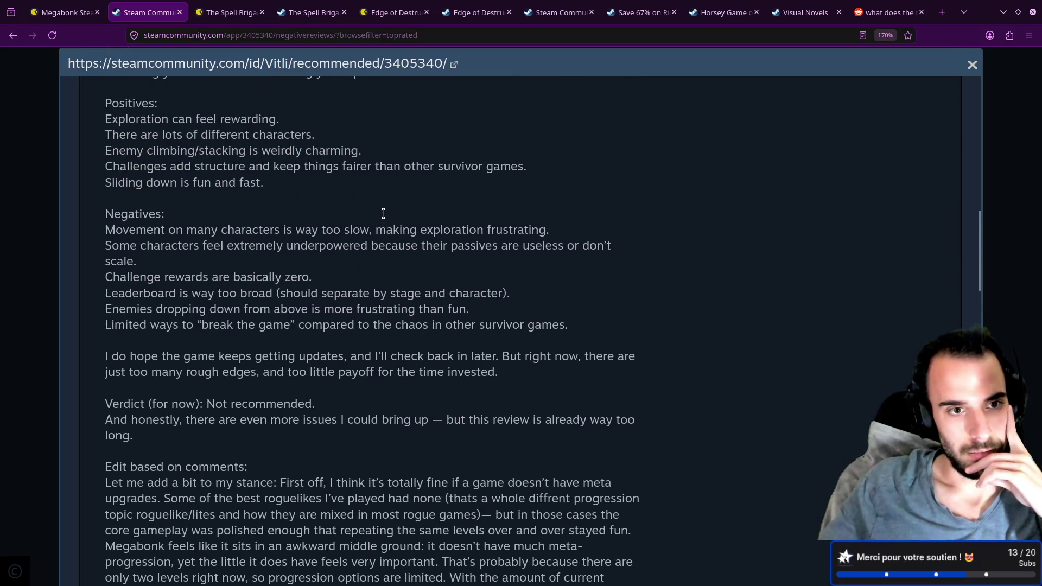
{"action": "scroll", "coordinate": [383, 217], "scroll_direction": "down", "scroll_amount": 2}
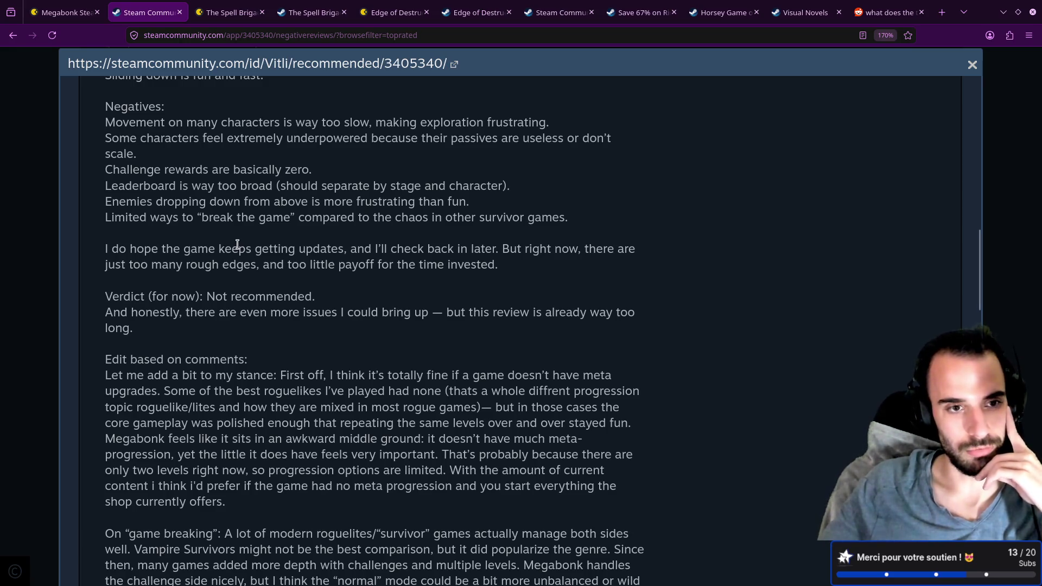
- Select and copy 'Enemies dropping down from above is more frustrating than fun.'
{"action": "left_click_drag", "start_coordinate": [111, 203], "coordinate": [230, 204]}
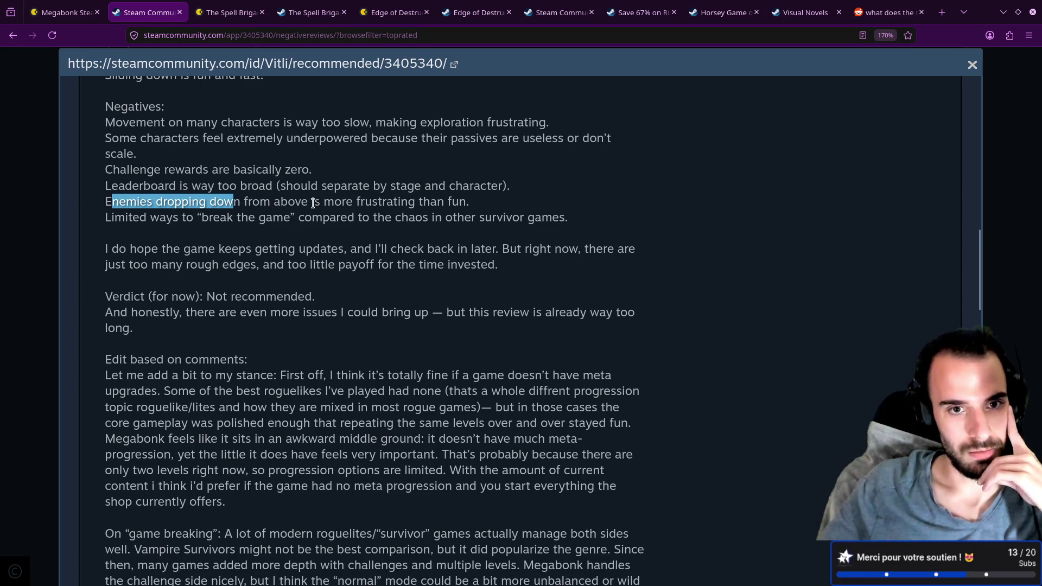
{"action": "mouse_move", "coordinate": [314, 203]}
{"action": "left_mouse_down"}
{"action": "mouse_move", "coordinate": [415, 204]}
{"action": "mouse_move", "coordinate": [261, 205]}
{"action": "mouse_move", "coordinate": [104, 106]}
{"action": "mouse_move", "coordinate": [107, 205]}
{"action": "left_mouse_up"}
{"action": "left_click", "coordinate": [471, 205]}
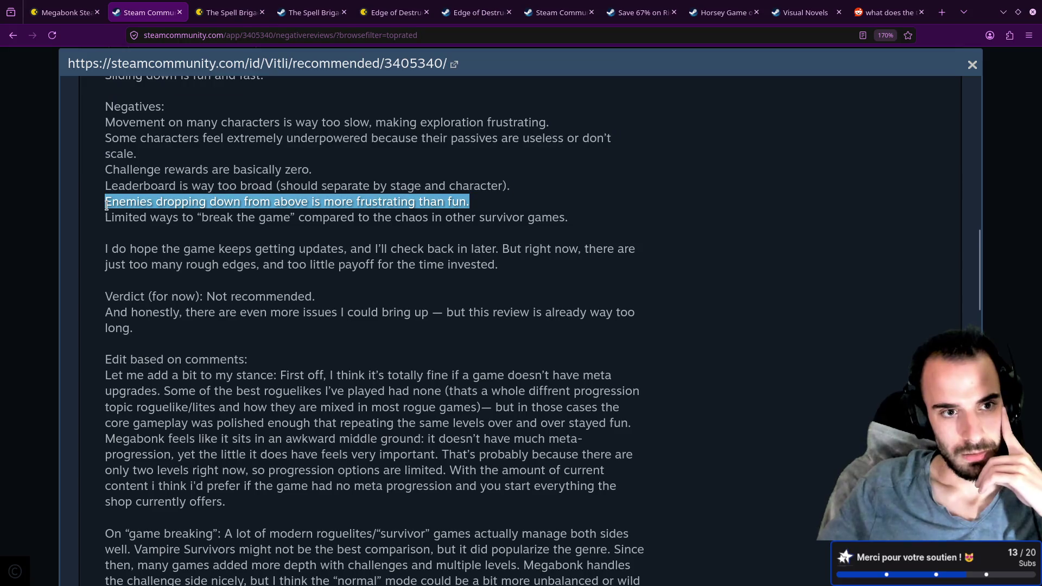
{"action": "right_click", "coordinate": [143, 203]}
{"action": "left_click", "coordinate": [162, 210]}
- Paste the enemies-dropping line as a bullet below Challenge rewards and save with :w
{"action": "key", "text": "alt+Tab"}
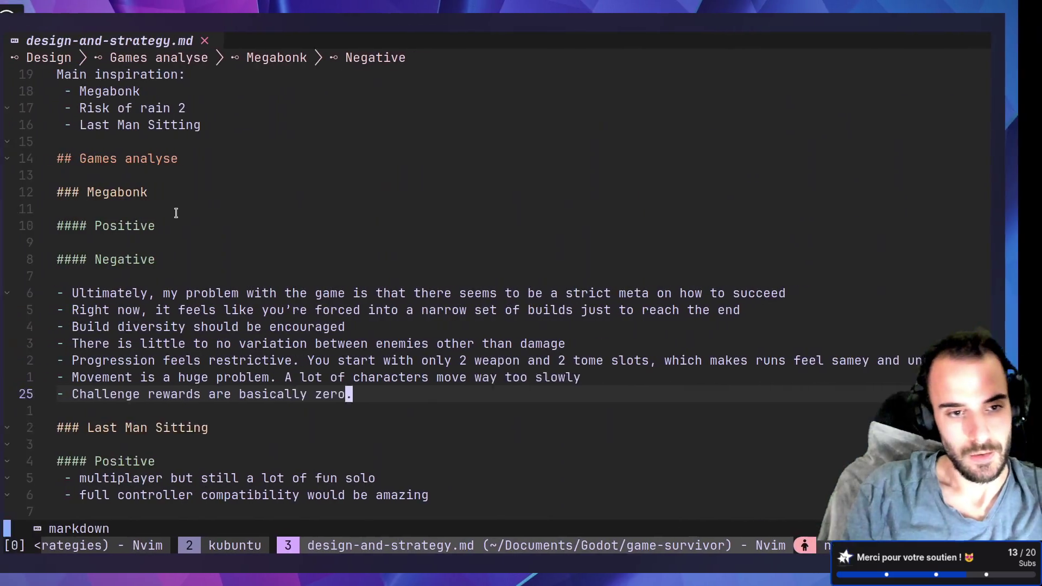
{"action": "key", "text": "o"}
{"action": "key", "text": "ctrl+shift+v"}
{"action": "key", "text": "Escape"}
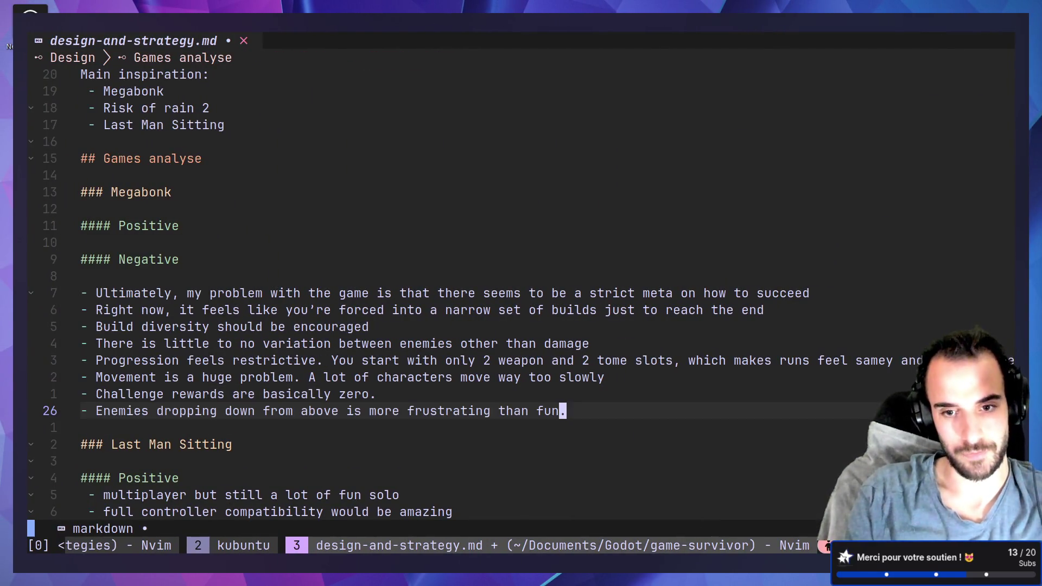
{"action": "type", "text": ":w"}
{"action": "key", "text": "Return"}
{"action": "key", "text": "alt+Tab"}
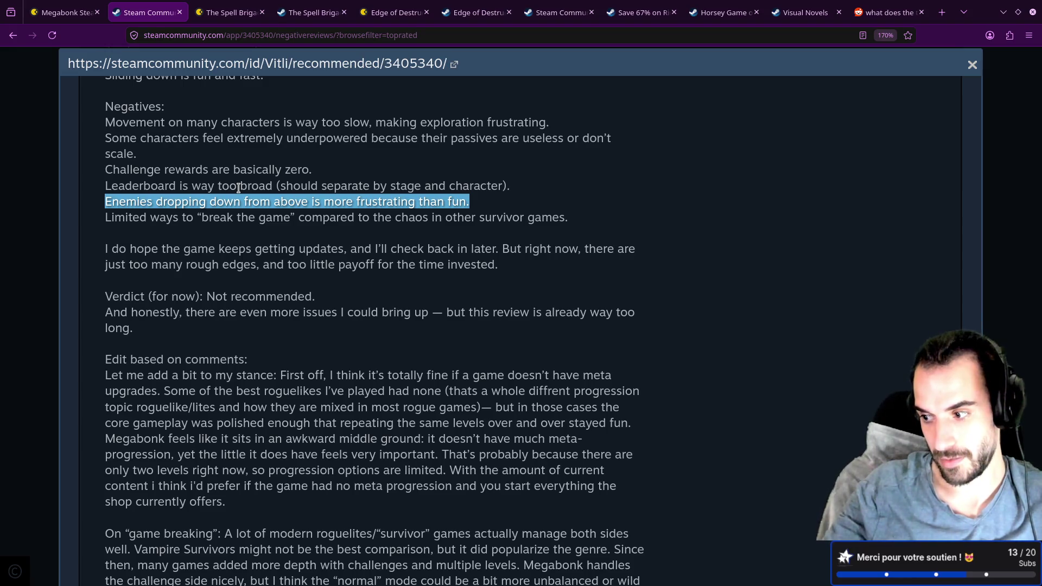
- From The Spell Brigade tab, search the store for 'soulstone' and open Soulstone Survivors
{"action": "left_click", "coordinate": [65, 12]}
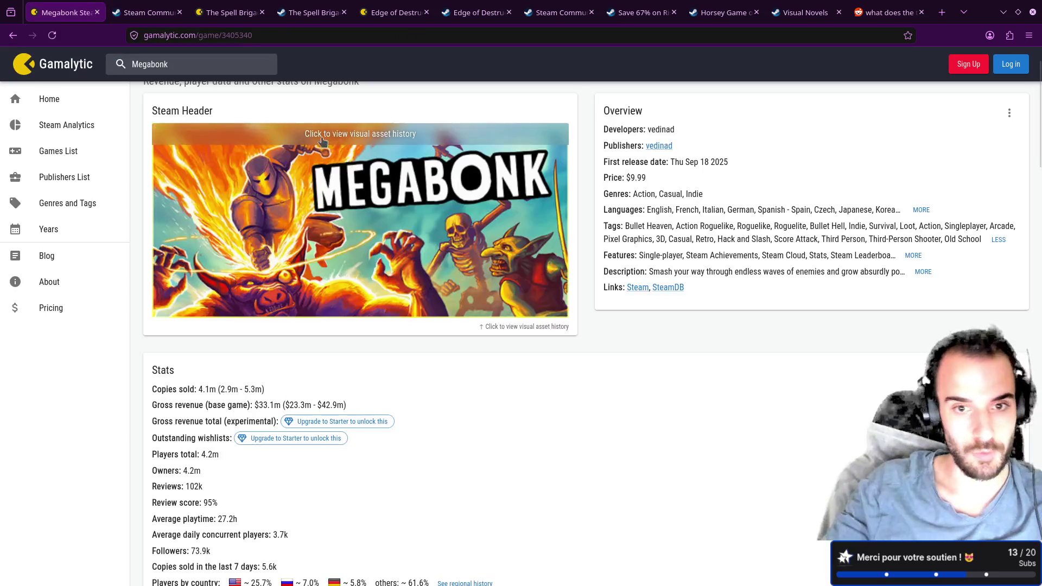
{"action": "key", "text": "alt+Left"}
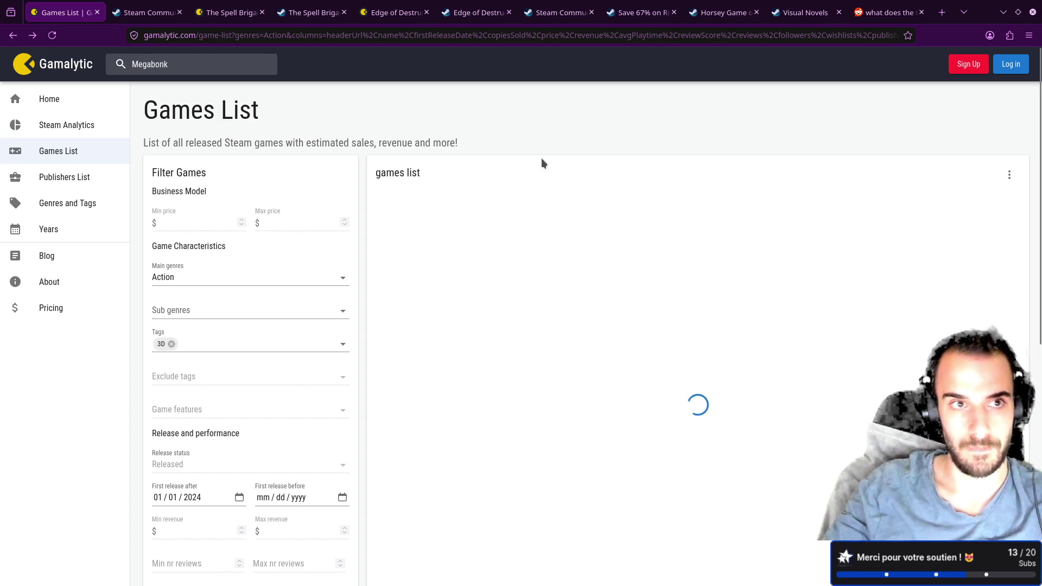
{"action": "left_click", "coordinate": [309, 12]}
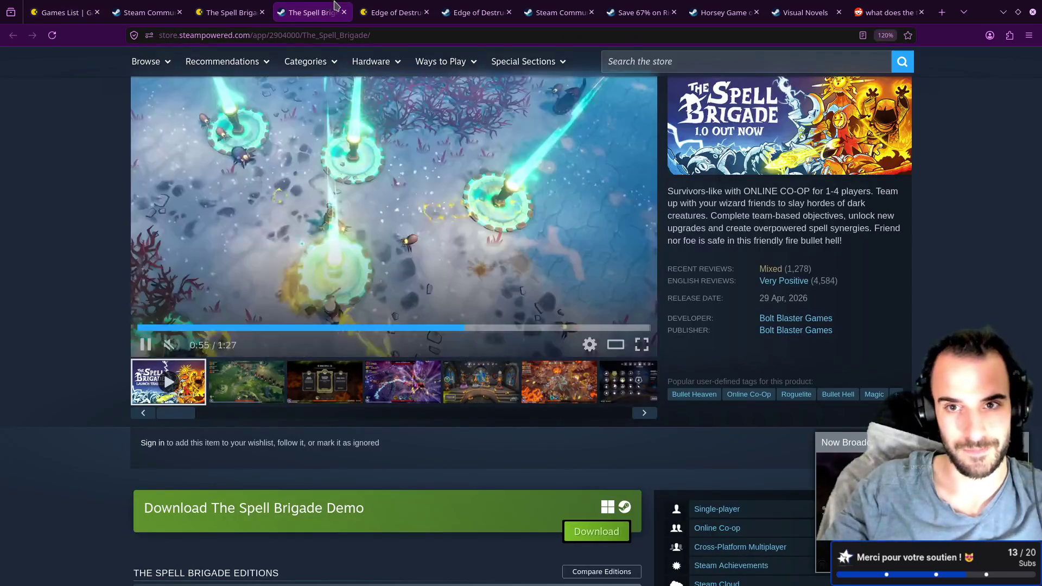
{"action": "left_click", "coordinate": [678, 60]}
{"action": "type", "text": "s"}
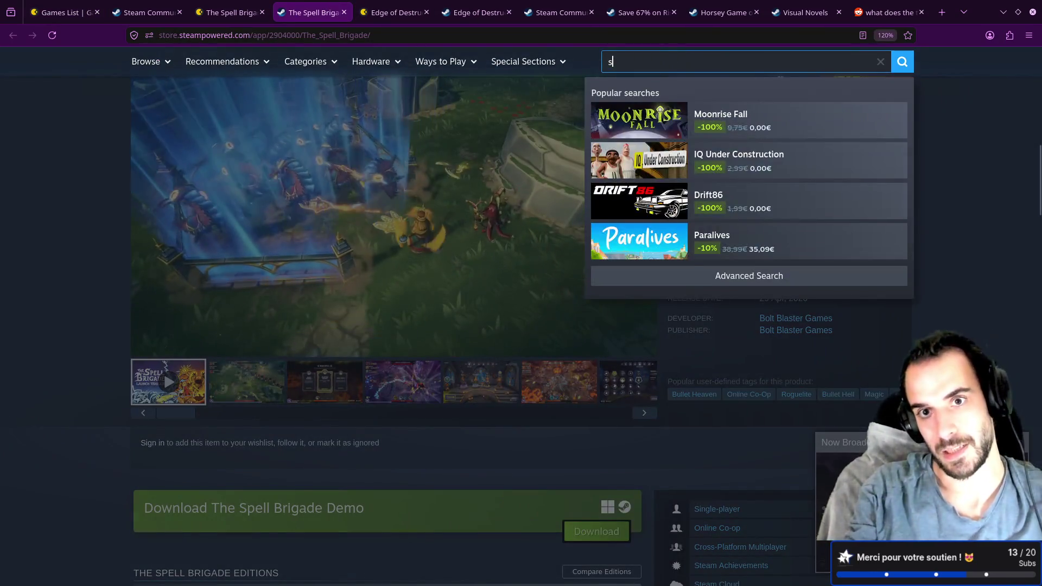
{"action": "type", "text": "oulstone"}
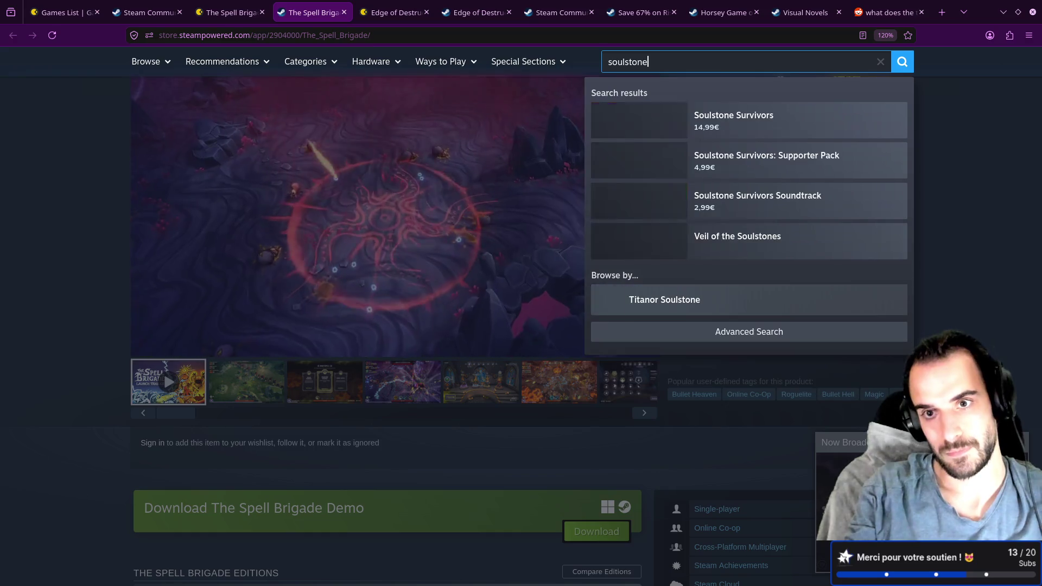
{"action": "left_click", "coordinate": [735, 119]}
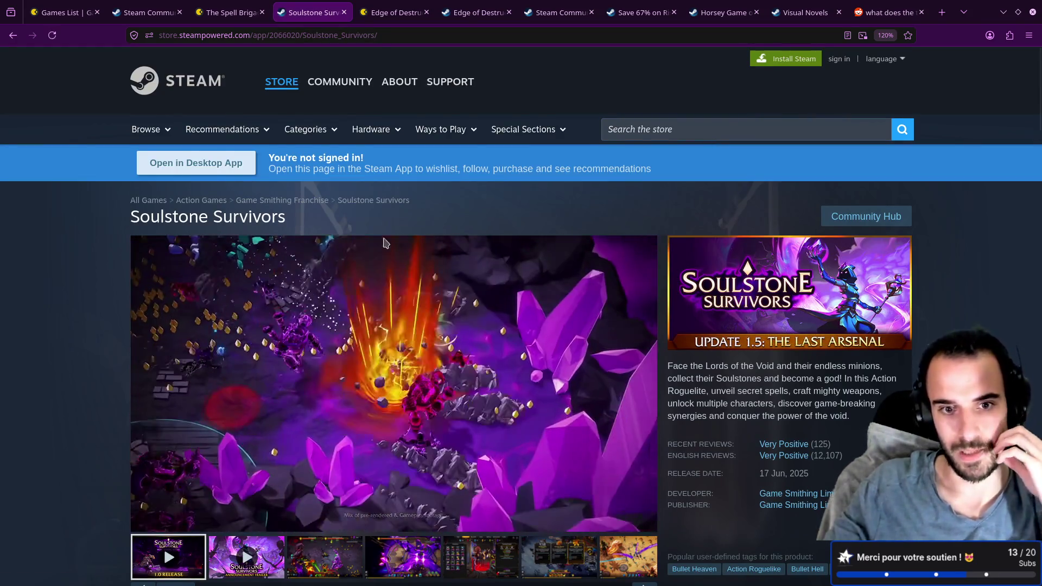
{"action": "scroll", "coordinate": [363, 325], "scroll_direction": "down", "scroll_amount": 2}
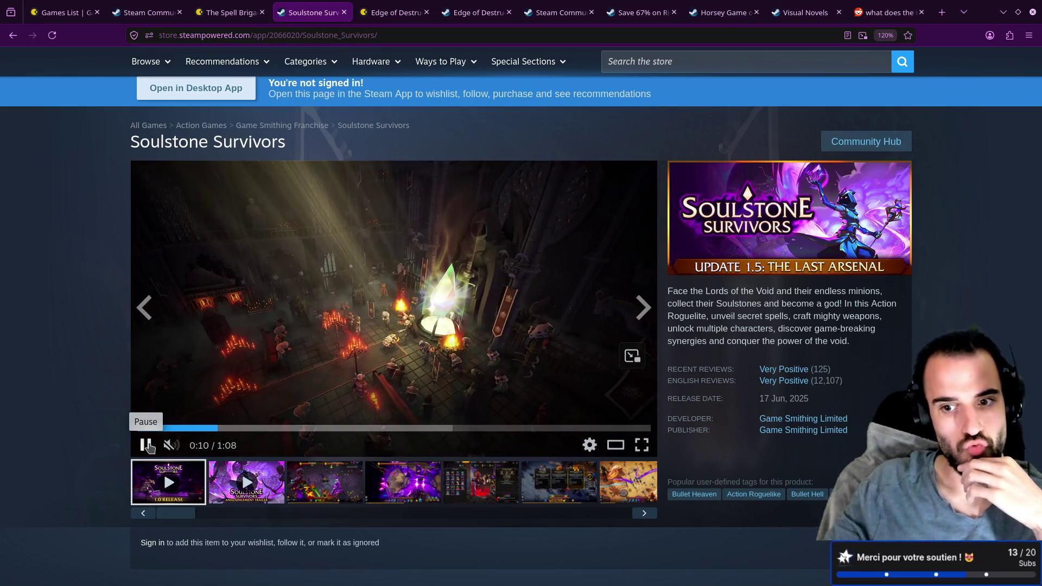
{"action": "key", "text": "ctrl+1"}
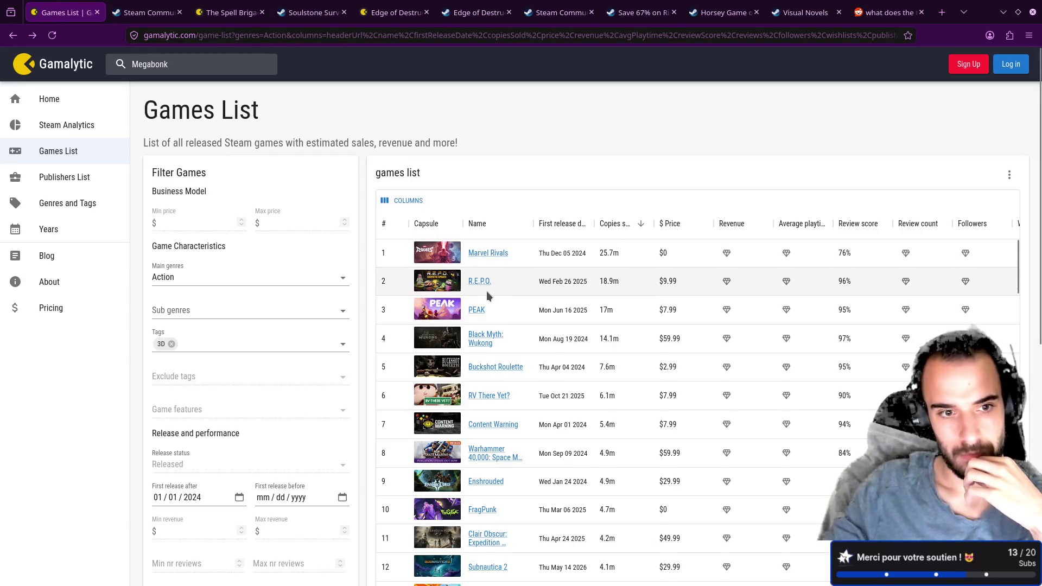
- Open a new tab and paste the Gamalytic games-list URL filtered to the Bullet Heaven tag
{"action": "left_click", "coordinate": [291, 330]}
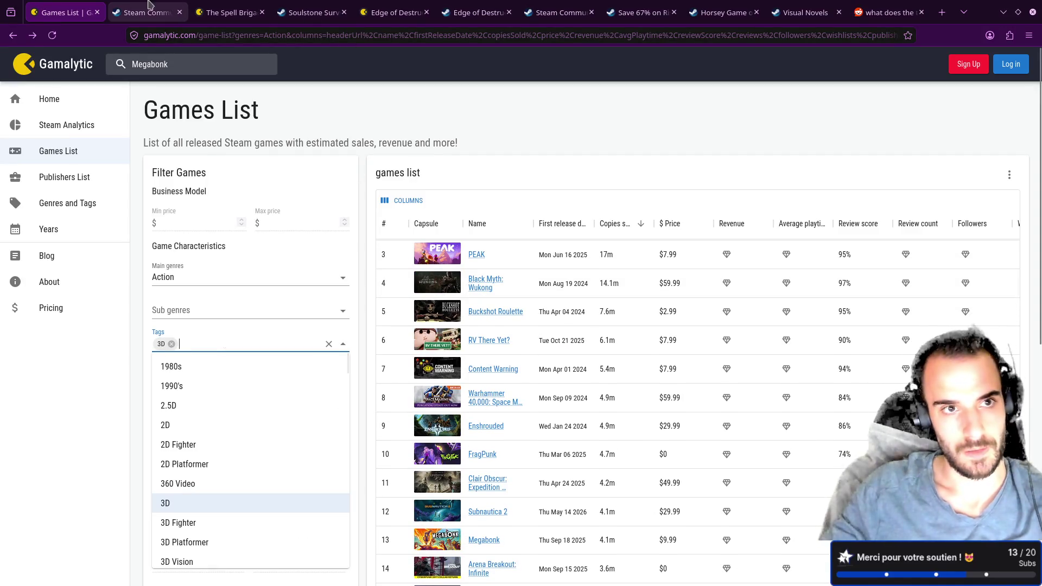
{"action": "left_click", "coordinate": [313, 6]}
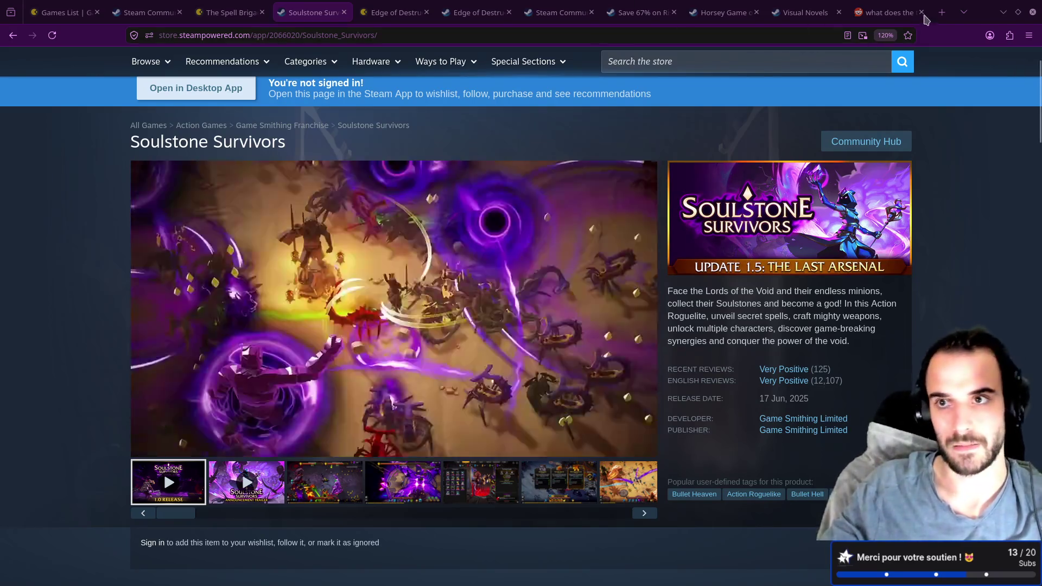
{"action": "left_click", "coordinate": [942, 12]}
{"action": "key", "text": "ctrl+v"}
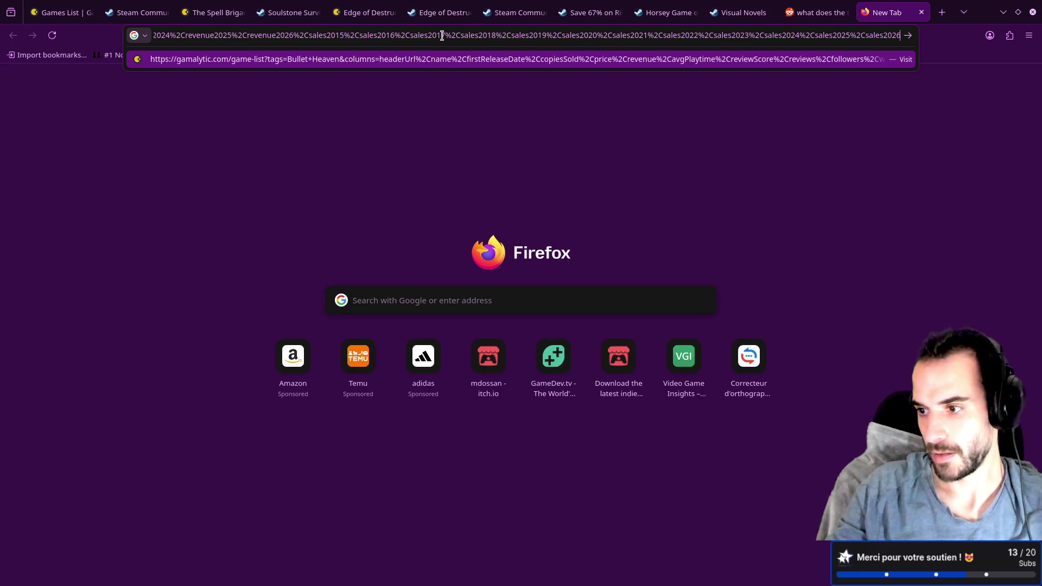
- Load the Bullet Heaven games list and scroll through the table
{"action": "key", "text": "Return"}
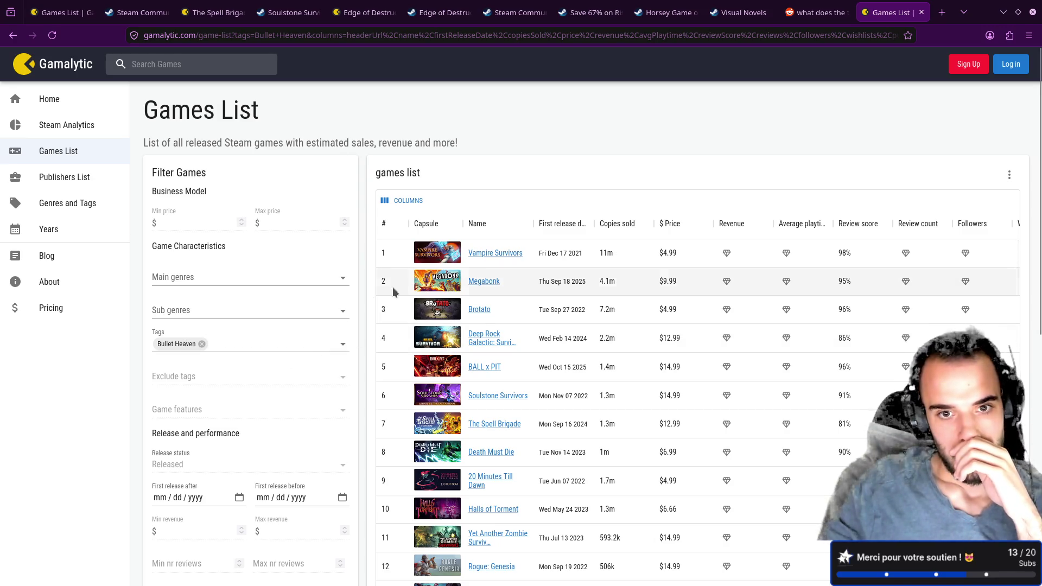
{"action": "scroll", "coordinate": [405, 291], "scroll_direction": "down", "scroll_amount": 2}
{"action": "scroll", "coordinate": [405, 287], "scroll_direction": "down", "scroll_amount": 1}
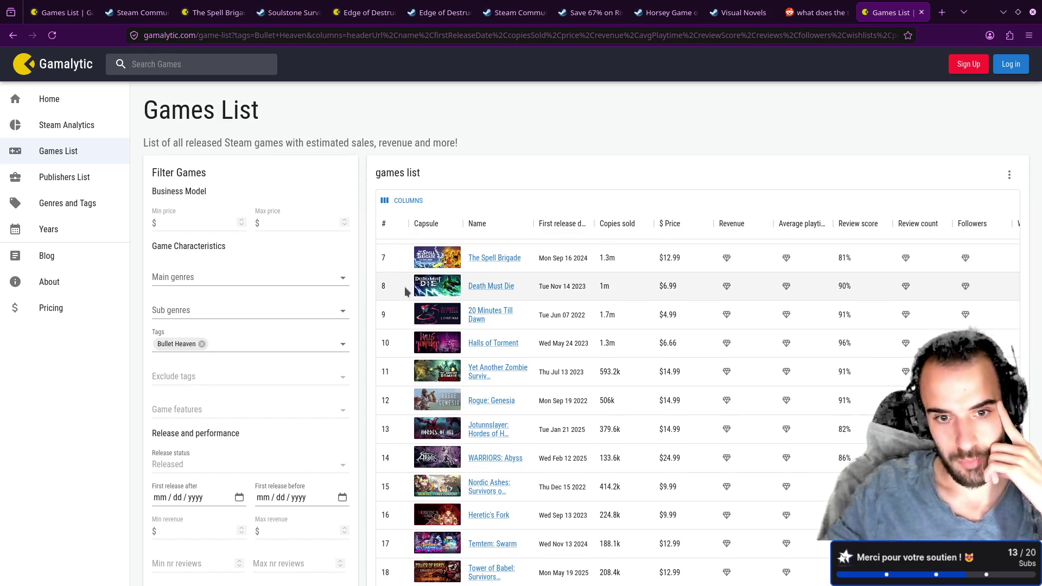
{"action": "scroll", "coordinate": [405, 287], "scroll_direction": "down", "scroll_amount": 1}
{"action": "scroll", "coordinate": [404, 287], "scroll_direction": "down", "scroll_amount": 1}
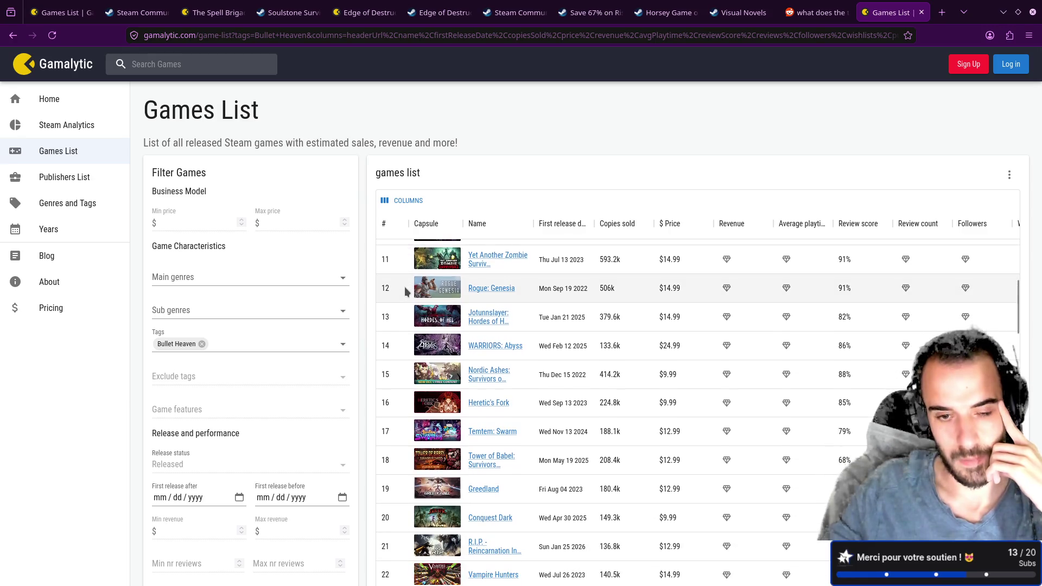
{"action": "scroll", "coordinate": [405, 288], "scroll_direction": "down", "scroll_amount": 2}
{"action": "scroll", "coordinate": [406, 291], "scroll_direction": "up", "scroll_amount": 7}
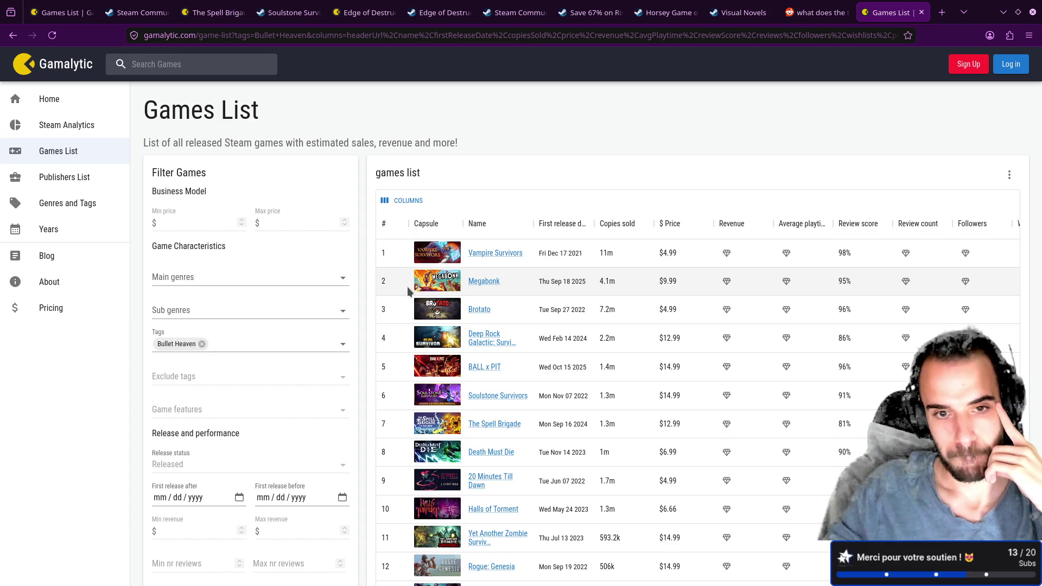
- Set the First release after date to 01/01/2024 and apply the filter
{"action": "left_click", "coordinate": [160, 499]}
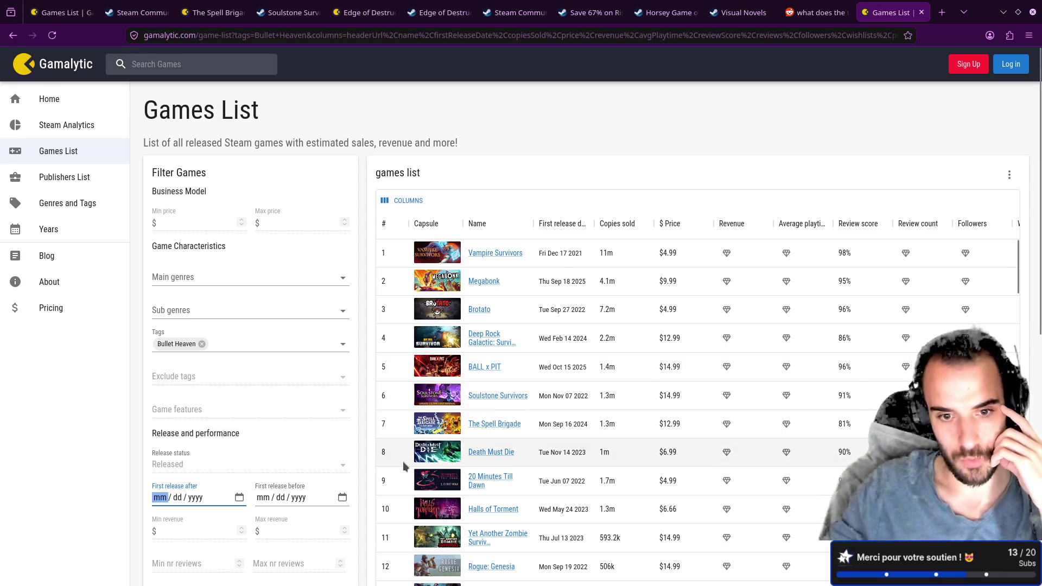
{"action": "type", "text": "01 / 01 / "}
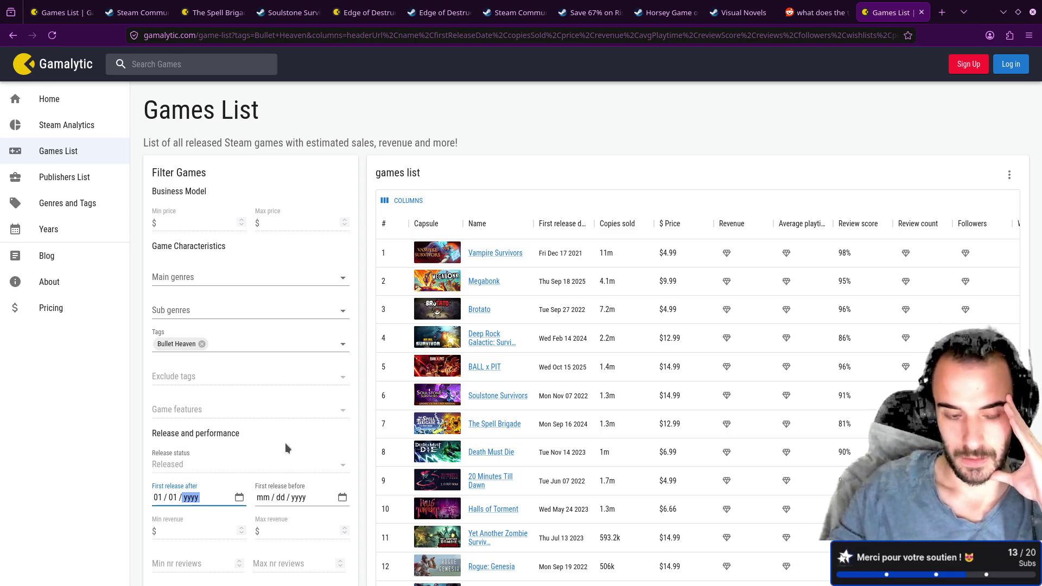
{"action": "type", "text": "2024"}
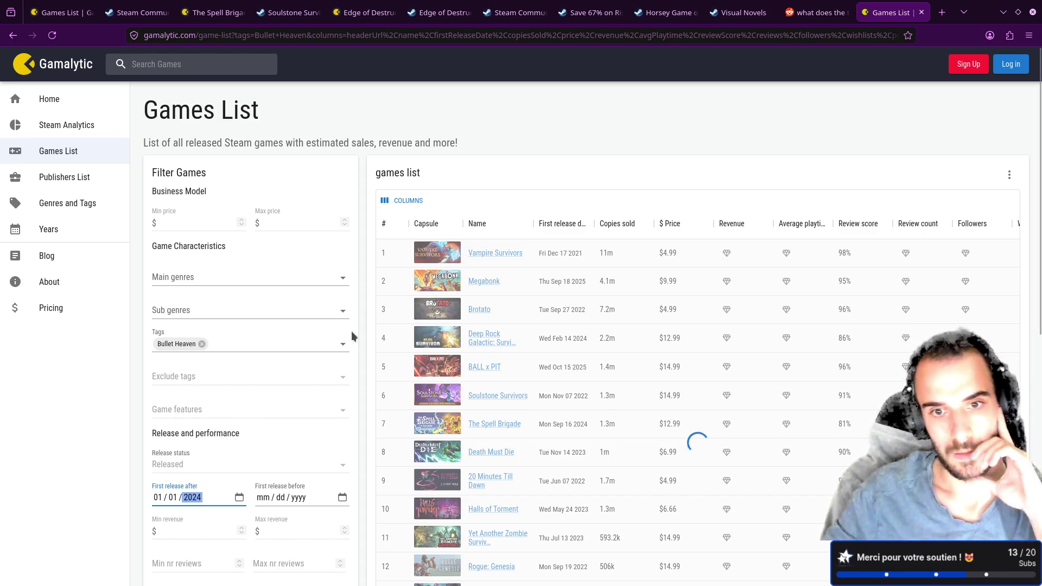
{"action": "left_click", "coordinate": [361, 179]}
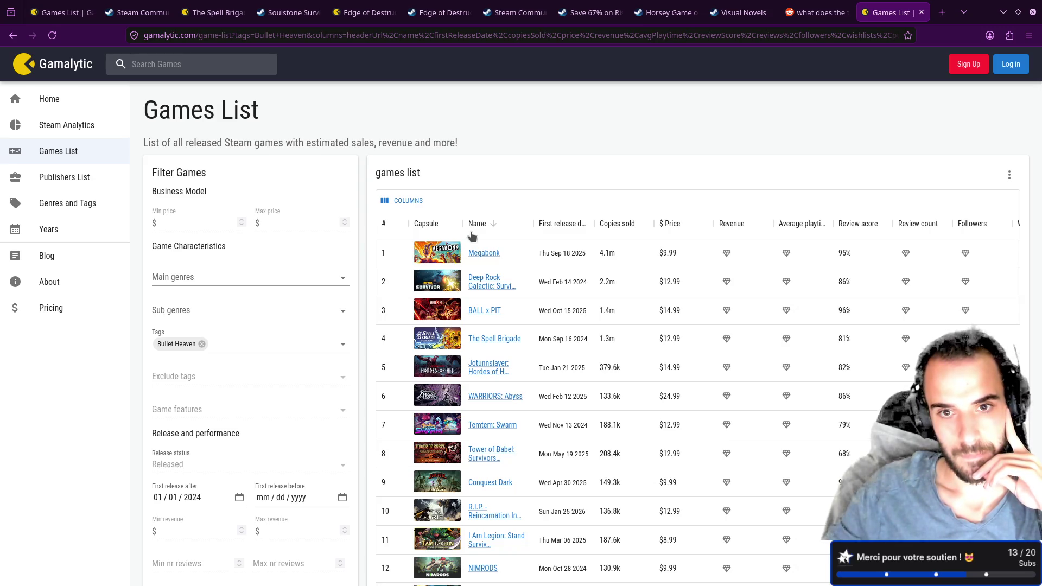
- Filter Bullet Heaven games to releases after 01/01/2025 and open BALL x PIT's stats in a new tab
{"action": "left_click", "coordinate": [196, 498]}
{"action": "key", "text": "Up"}
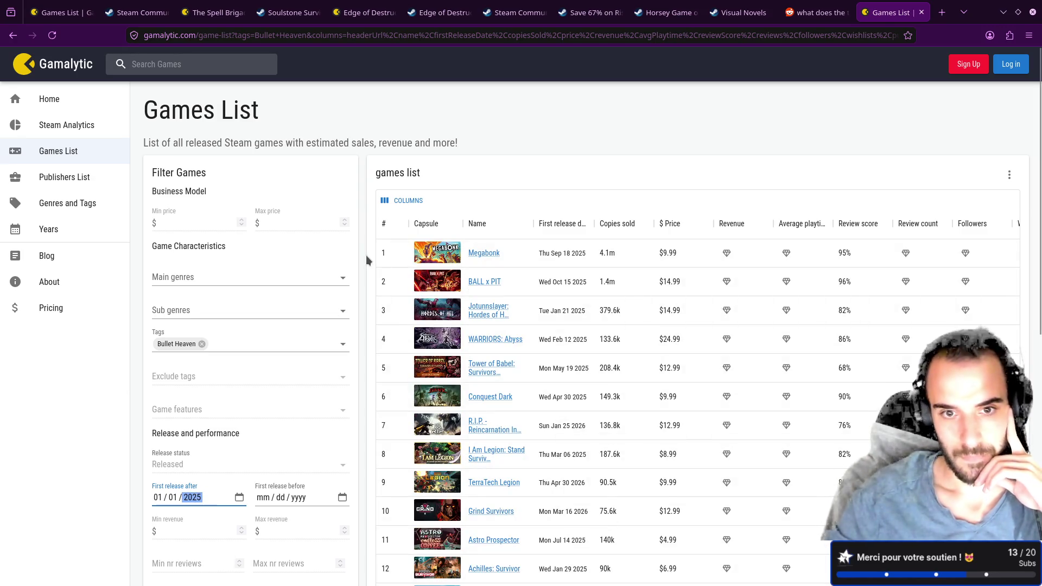
{"action": "left_click", "coordinate": [367, 214]}
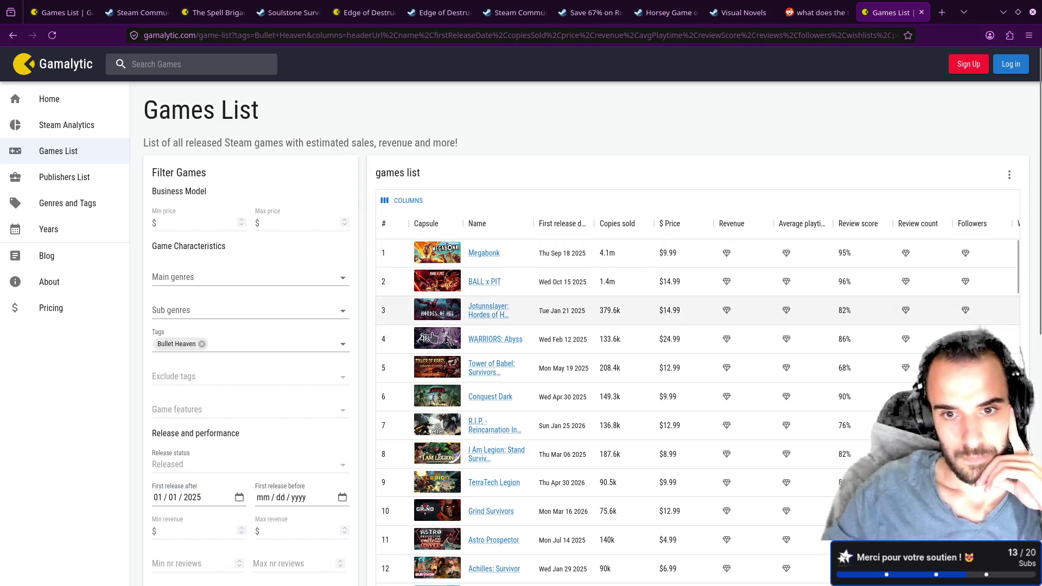
{"action": "middle_click", "coordinate": [482, 284]}
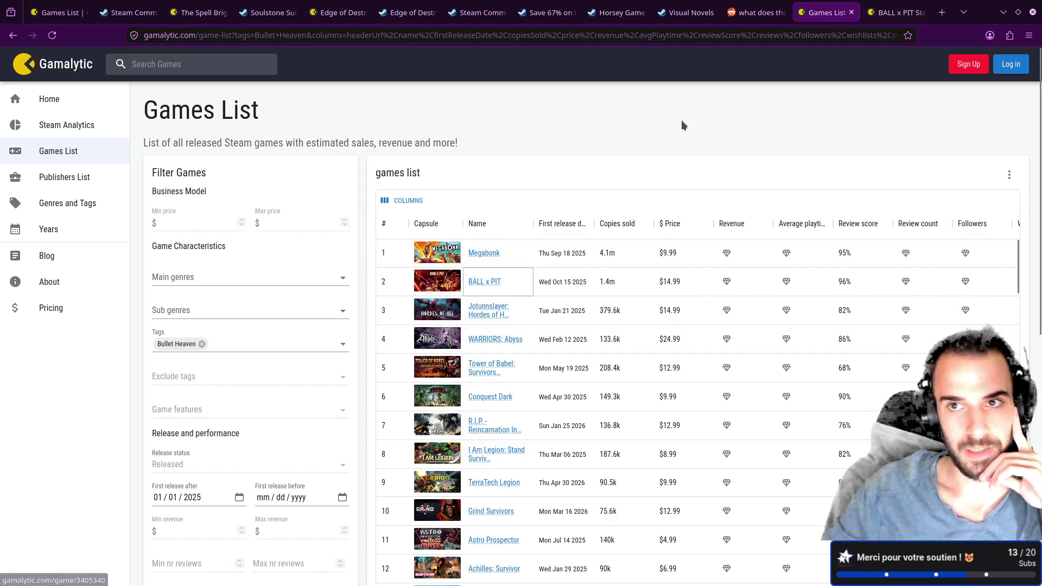
- Expand BALL x PIT's full Gamalytic description and open its Steam store page
{"action": "key", "text": "ctrl+Tab"}
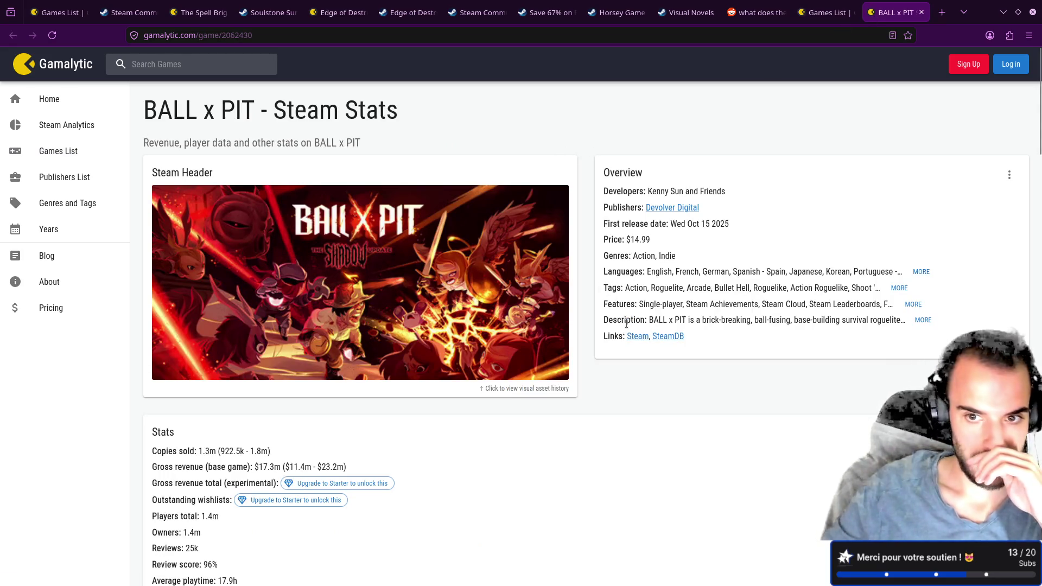
{"action": "left_click", "coordinate": [923, 322]}
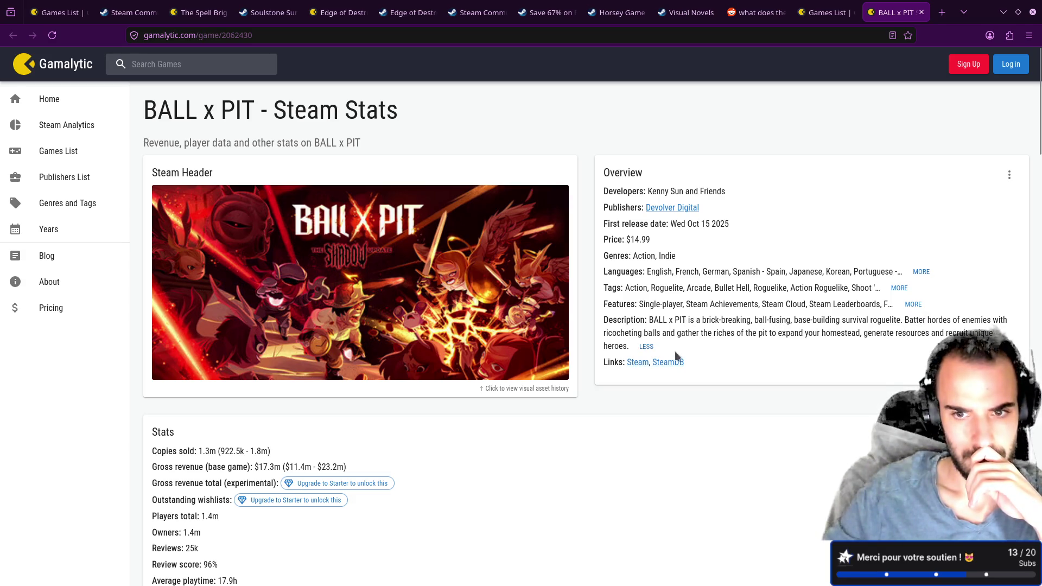
{"action": "left_click", "coordinate": [638, 362]}
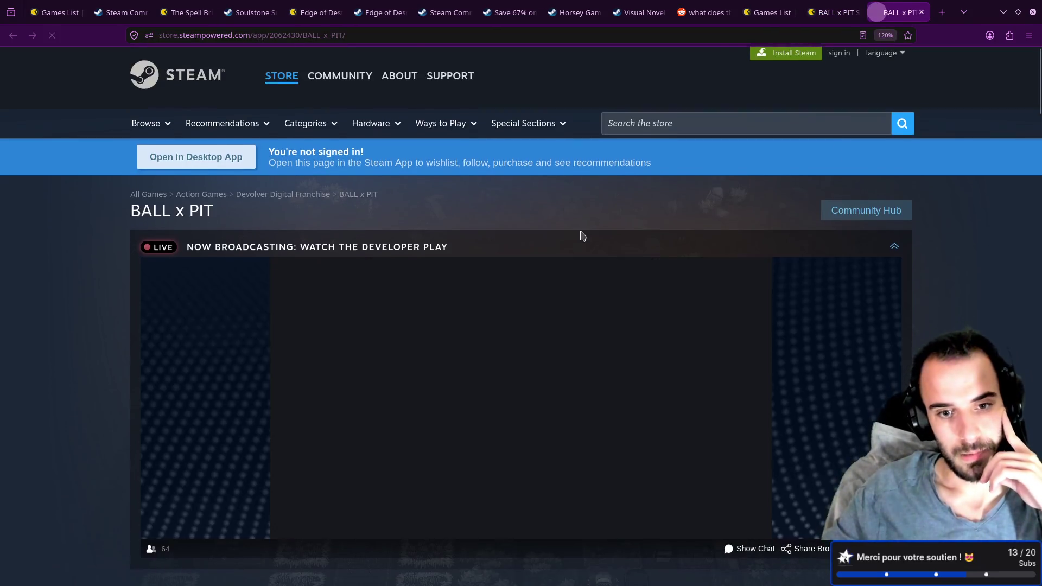
- Skim BALL x PIT's store page and trailer, then close the Steam tab
{"action": "scroll", "coordinate": [581, 230], "scroll_direction": "down", "scroll_amount": 5}
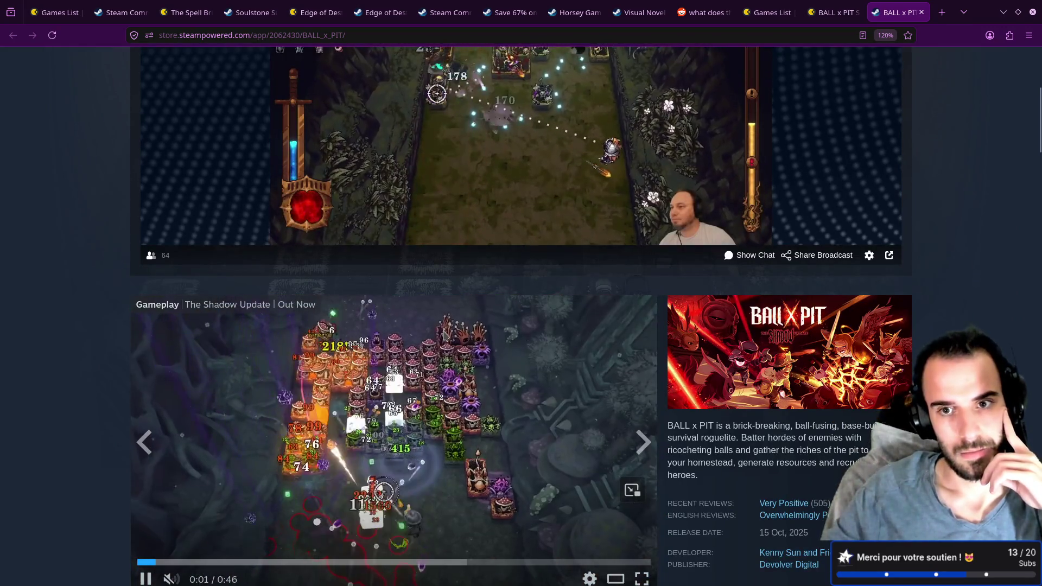
{"action": "scroll", "coordinate": [443, 336], "scroll_direction": "up", "scroll_amount": 1}
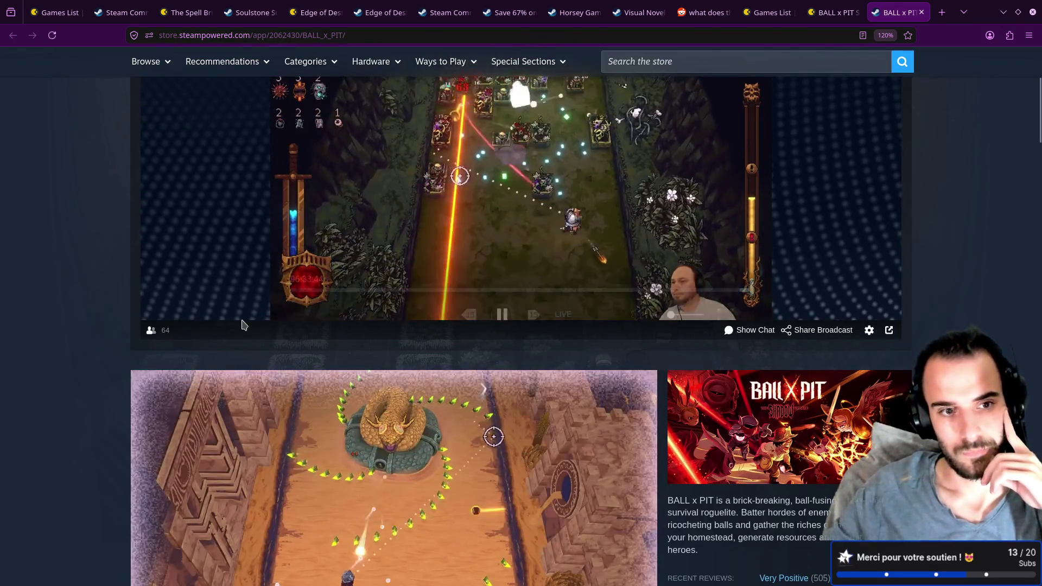
{"action": "mouse_move", "coordinate": [366, 317]}
{"action": "scroll", "coordinate": [344, 380], "scroll_direction": "down", "scroll_amount": 7}
{"action": "scroll", "coordinate": [342, 382], "scroll_direction": "up", "scroll_amount": 3}
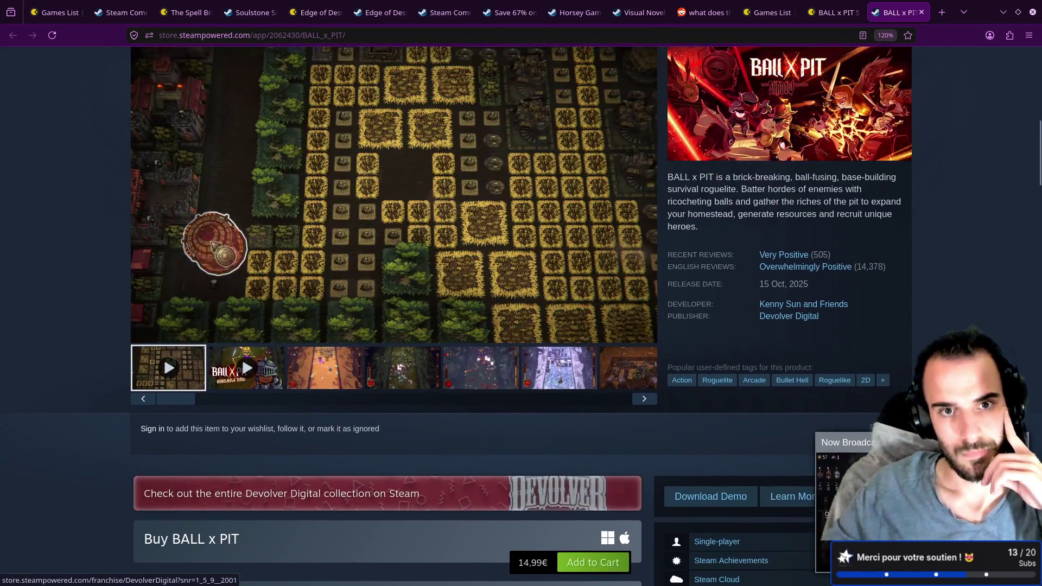
{"action": "left_click", "coordinate": [369, 415]}
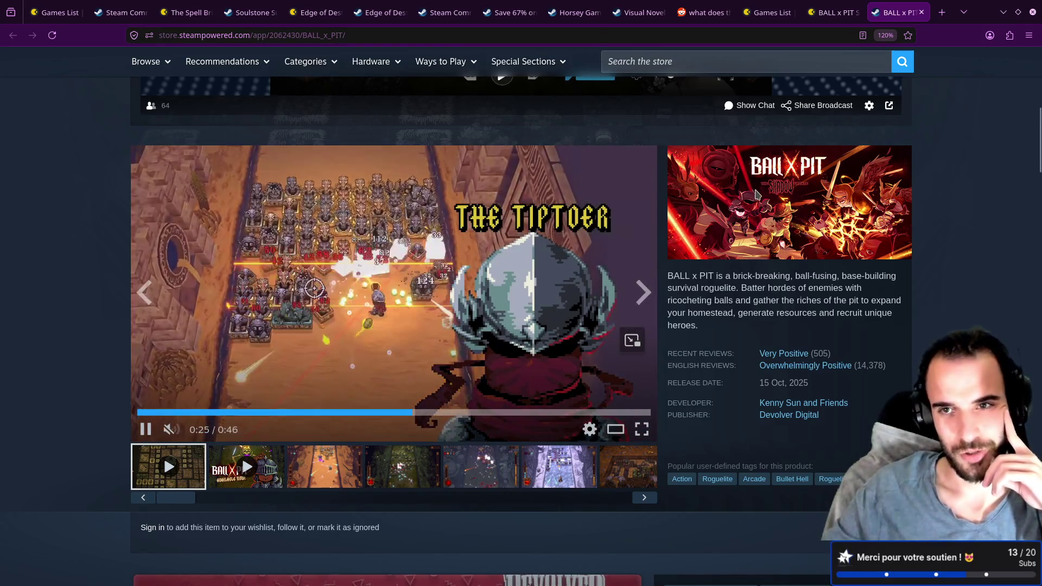
{"action": "left_click", "coordinate": [921, 12]}
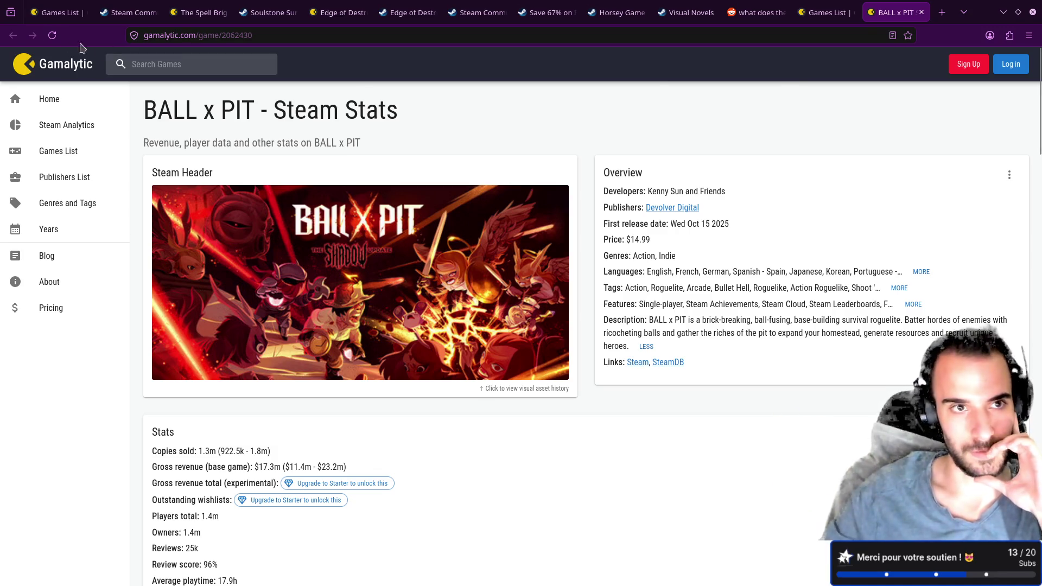
- Check The Spell Brigade and Soulstone tabs, then close four unneeded store tabs
{"action": "left_click", "coordinate": [103, 7]}
{"action": "left_click", "coordinate": [207, 7]}
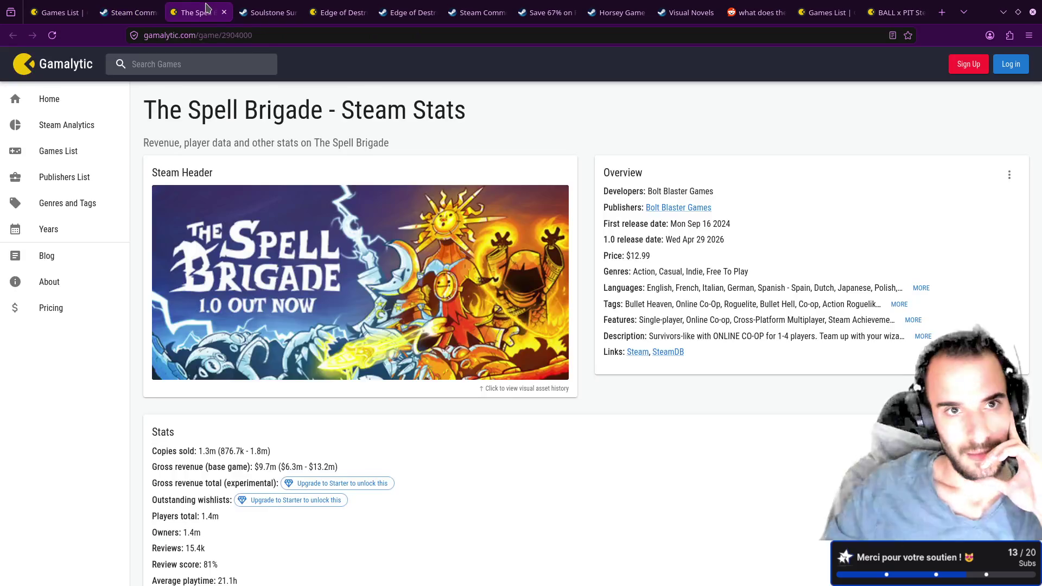
{"action": "left_click", "coordinate": [266, 12]}
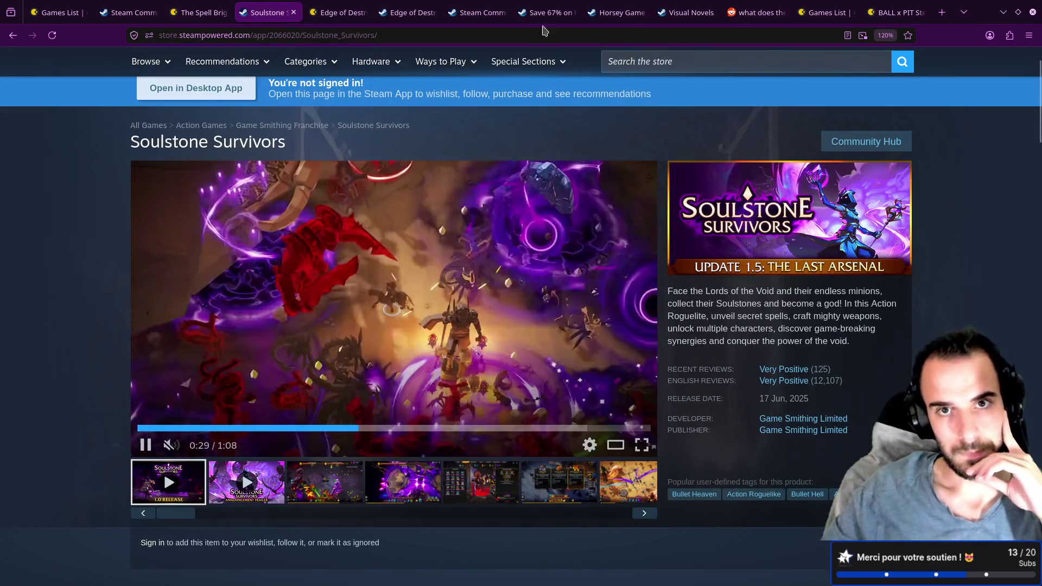
{"action": "middle_click", "coordinate": [399, 12]}
{"action": "middle_click", "coordinate": [397, 12]}
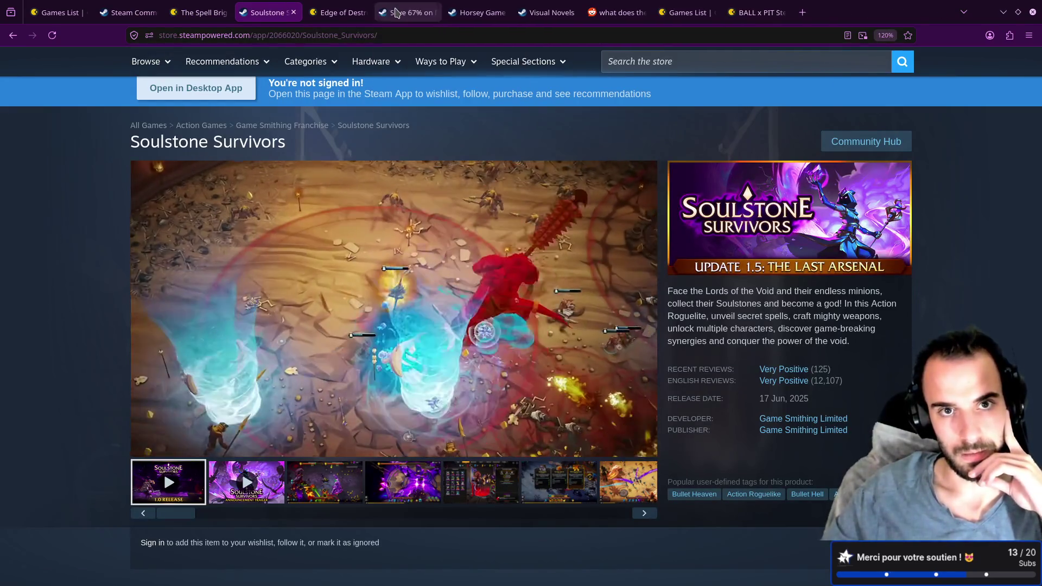
{"action": "middle_click", "coordinate": [396, 12]}
{"action": "middle_click", "coordinate": [396, 12]}
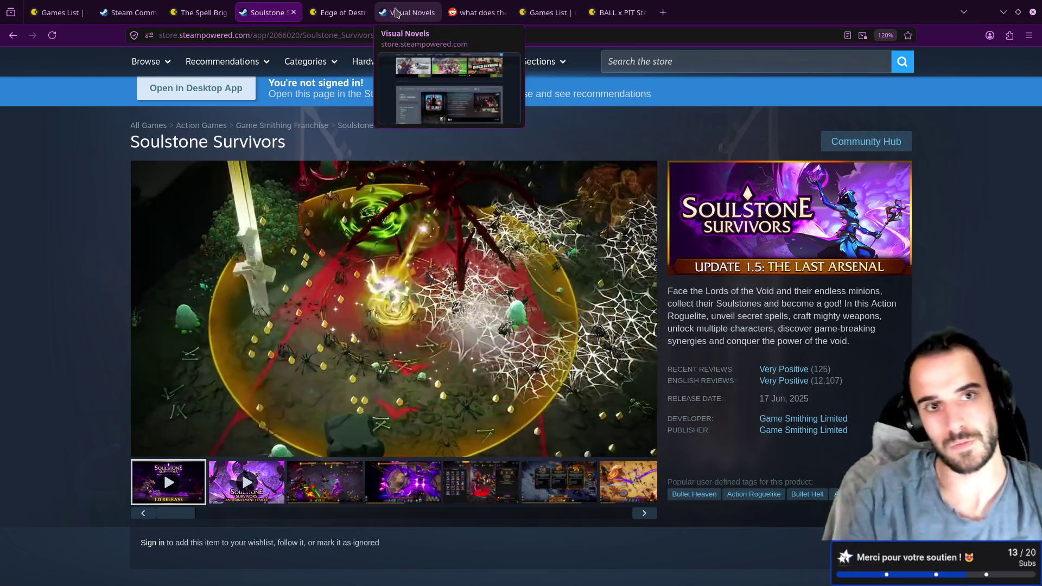
- Launch htop in the spare terminal window
{"action": "key", "text": "alt+Tab"}
{"action": "key", "text": "ctrl+b"}
{"action": "type", "text": "chtop"}
{"action": "key", "text": "Return"}
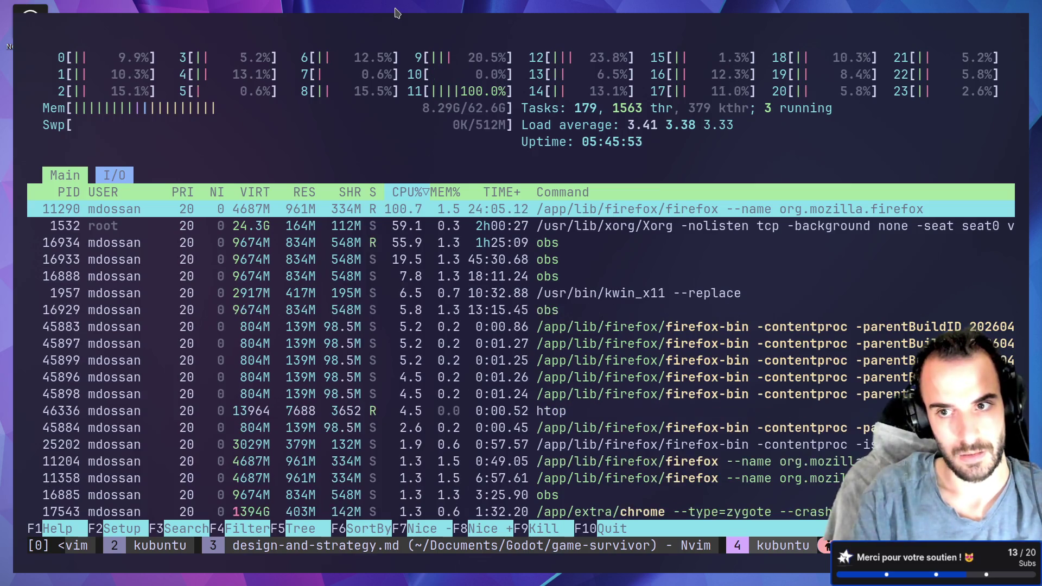
- Send SIGTERM to Firefox from htop with F9, then relaunch it from the application launcher
{"action": "key", "text": "alt+Tab"}
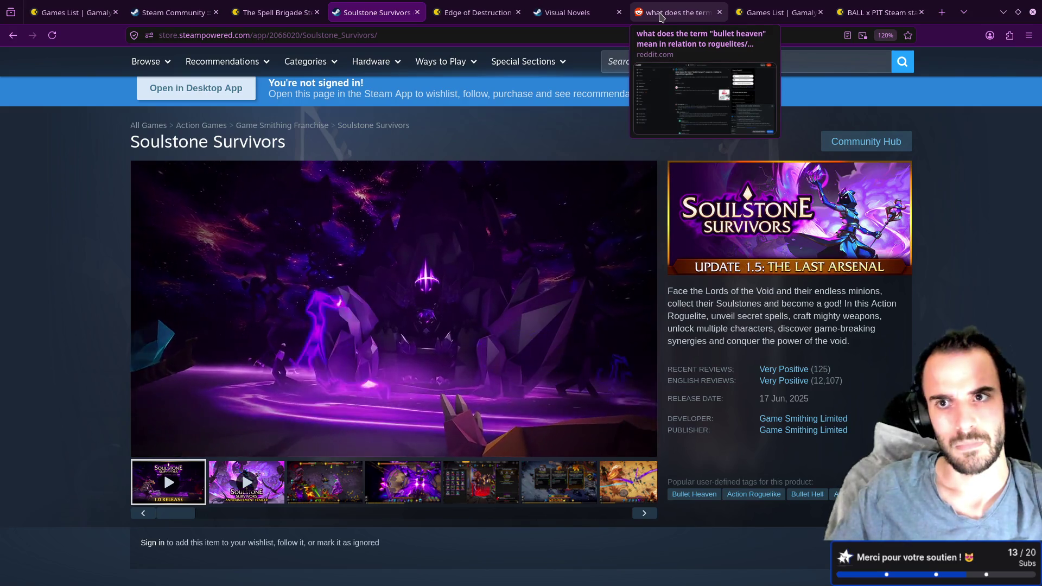
{"action": "key", "text": "ctrl+super+Left"}
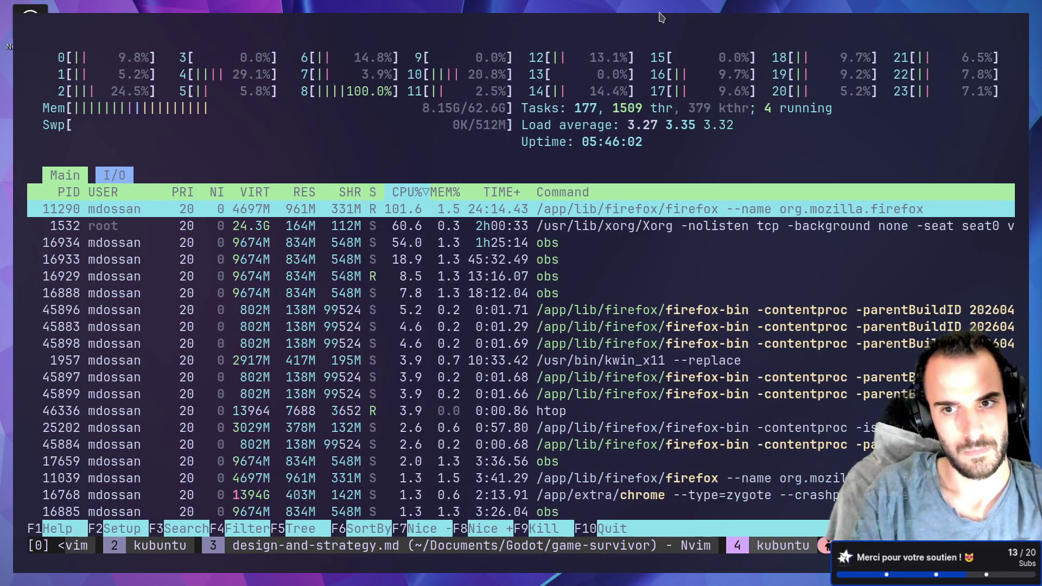
{"action": "key", "text": "super+ctrl+Right"}
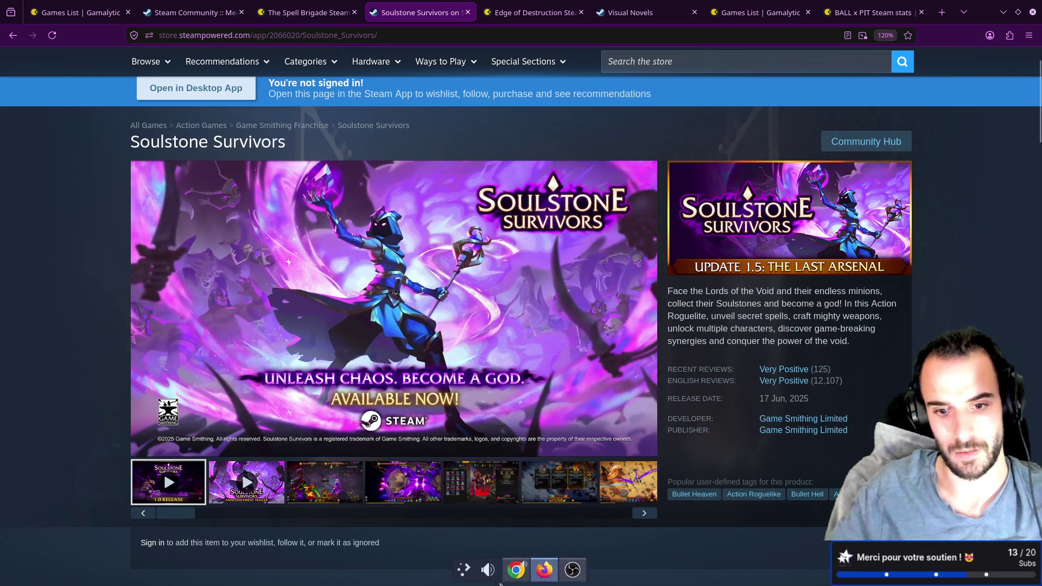
{"action": "key", "text": "super+ctrl+Left"}
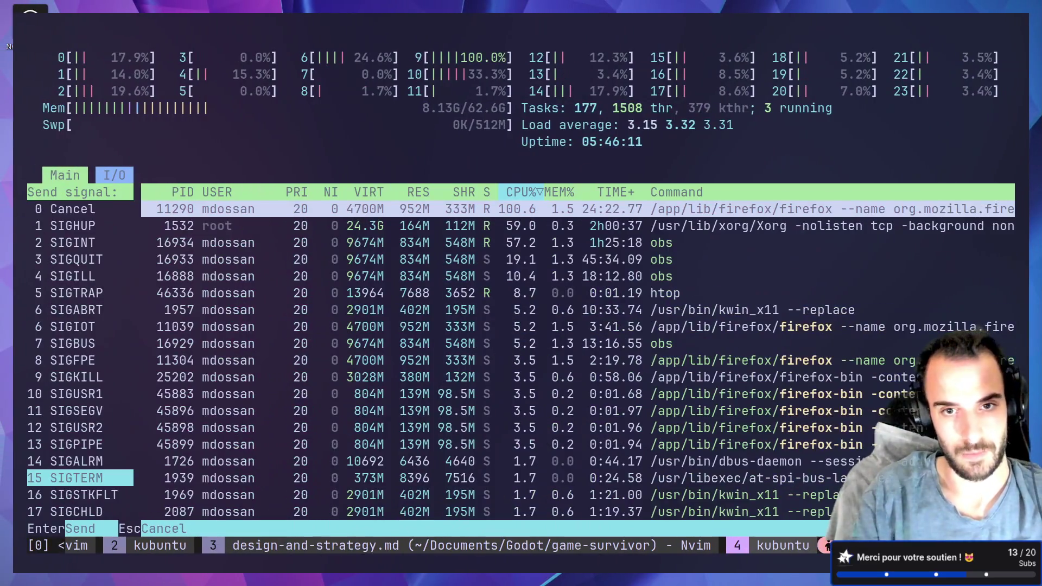
{"action": "key", "text": "Escape"}
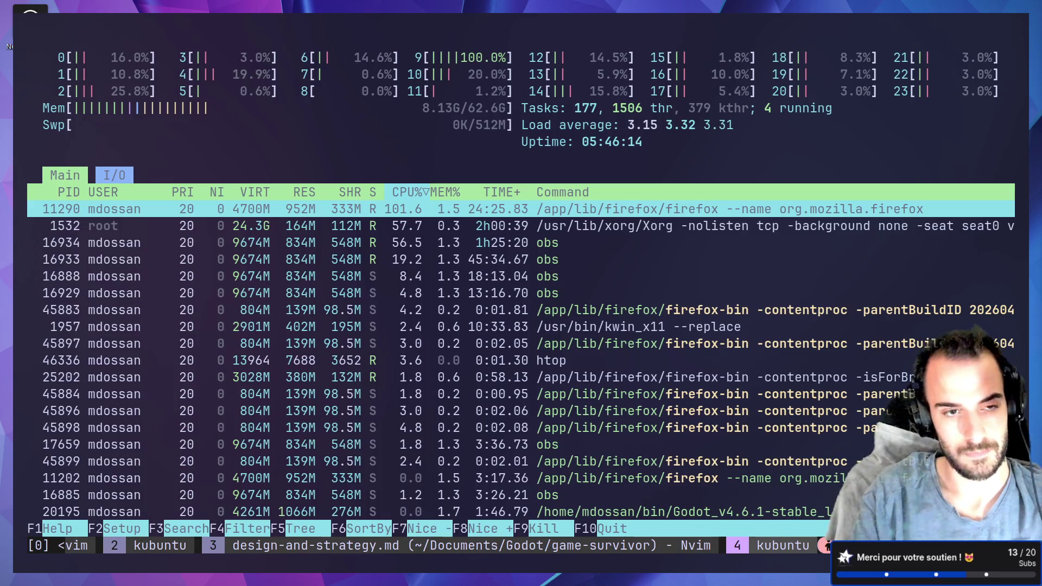
{"action": "key", "text": "F9"}
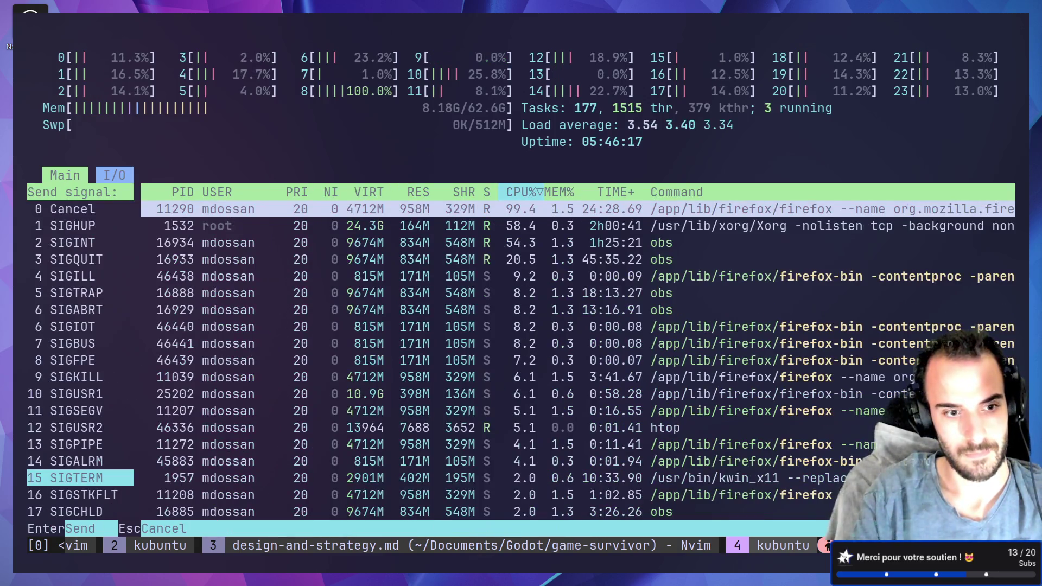
{"action": "key", "text": "Return"}
{"action": "key", "text": "super"}
{"action": "type", "text": "fire"}
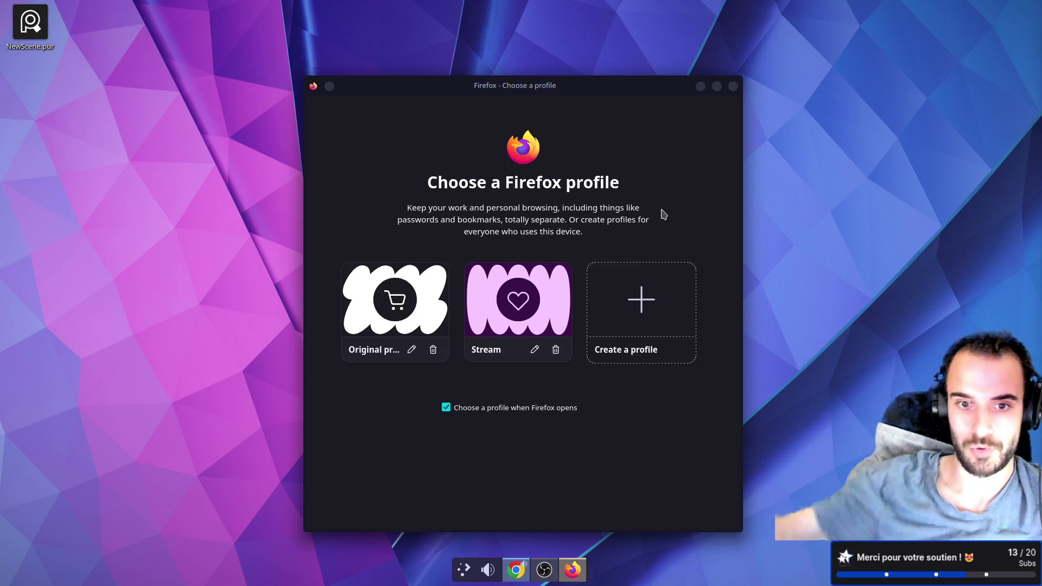
- Reopen Firefox under the Stream profile, restoring the Soulstone Survivors store page
{"action": "left_click", "coordinate": [531, 302]}
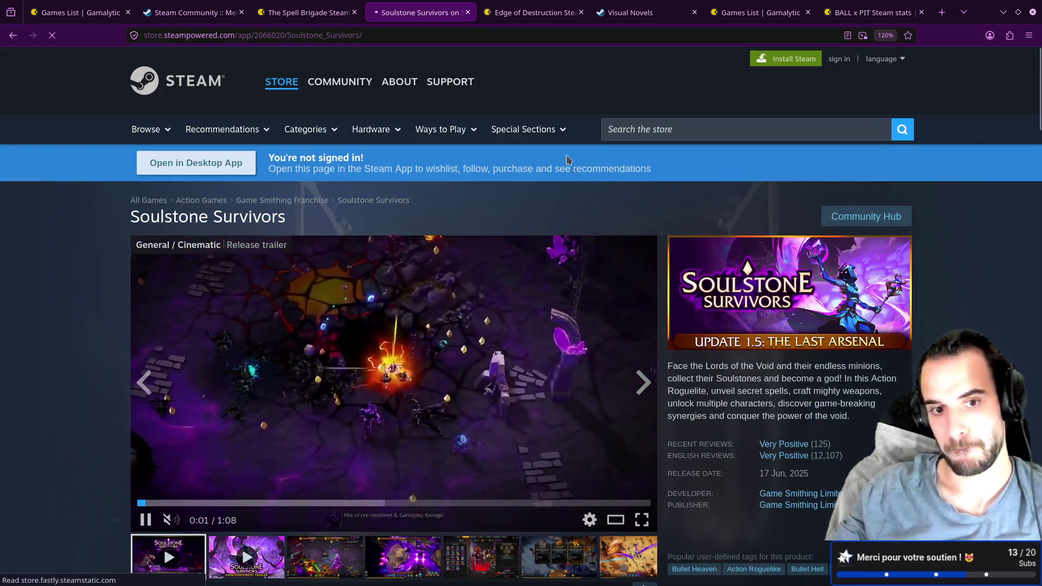
{"action": "scroll", "coordinate": [394, 389], "scroll_direction": "down", "scroll_amount": 3}
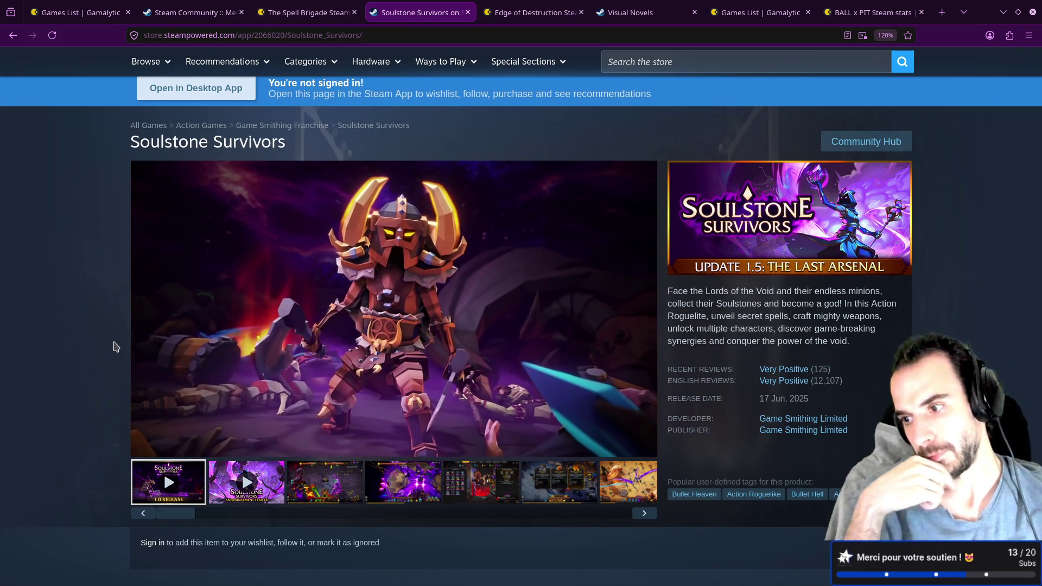
- Watch the Soulstone Survivors trailer, then switch to The Spell Brigade's Gamalytic tab
{"action": "scroll", "coordinate": [125, 323], "scroll_direction": "down", "scroll_amount": 6}
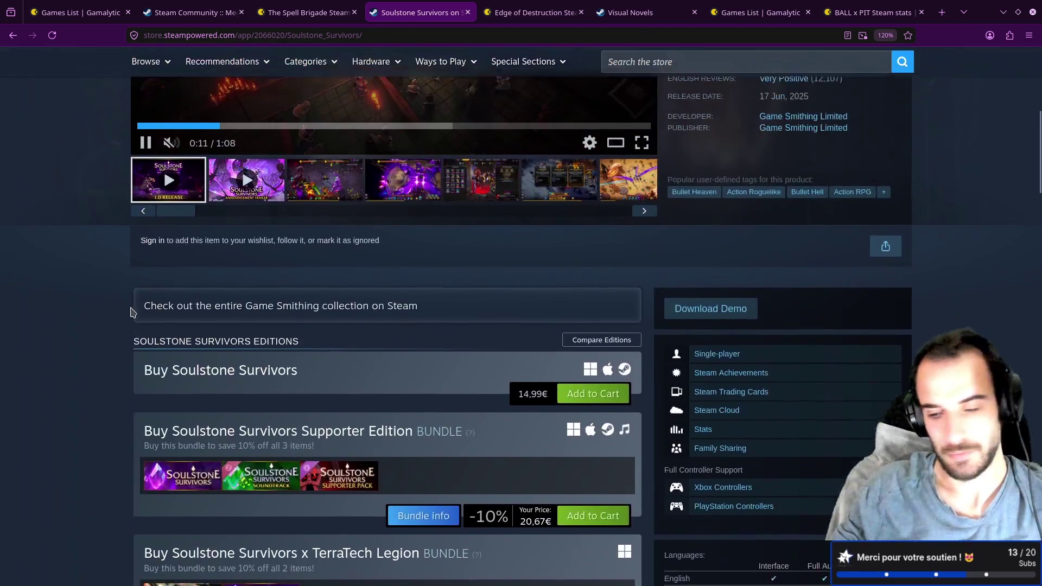
{"action": "scroll", "coordinate": [114, 326], "scroll_direction": "up", "scroll_amount": 8}
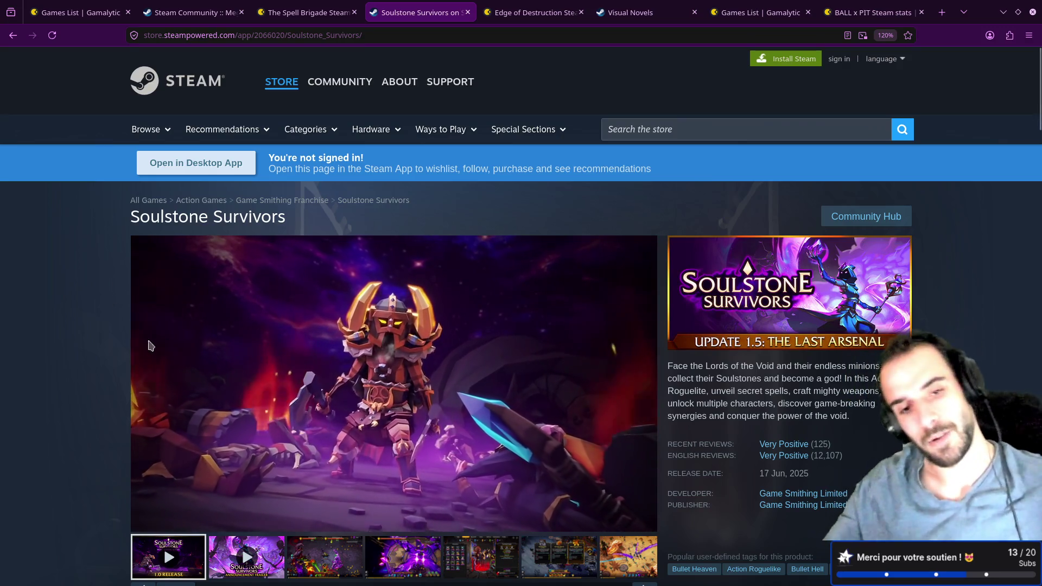
{"action": "mouse_move", "coordinate": [232, 337]}
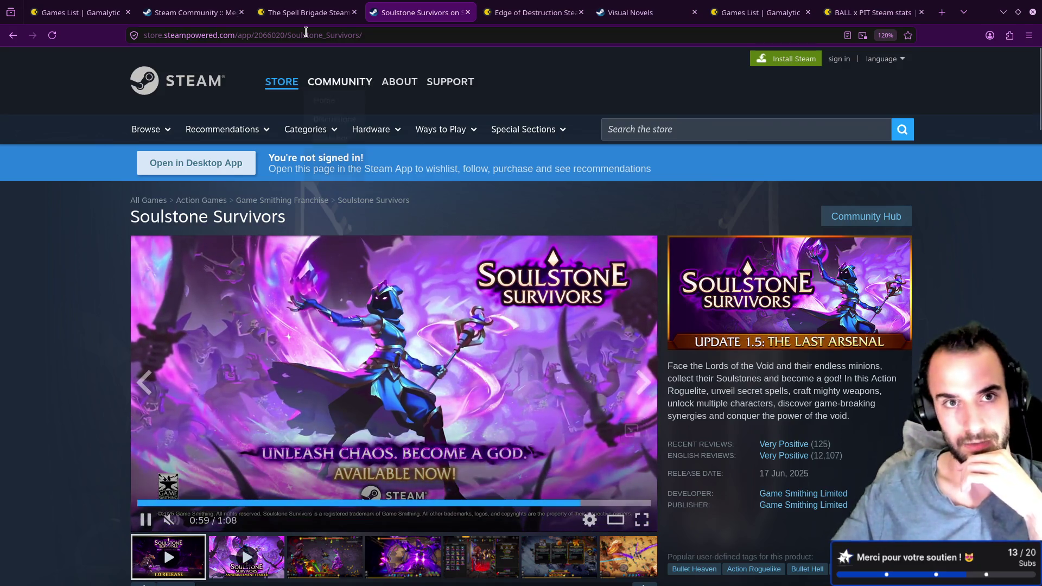
{"action": "left_click", "coordinate": [308, 12]}
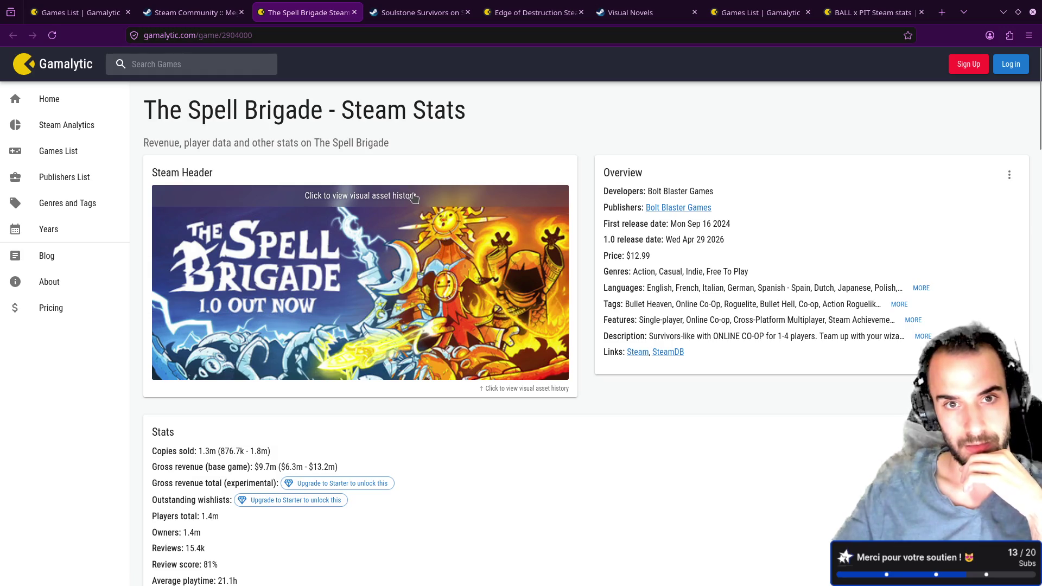
- Search Gamalytic for 'soulstone' to open the Soulstone Survivors stats page
{"action": "left_click", "coordinate": [402, 8]}
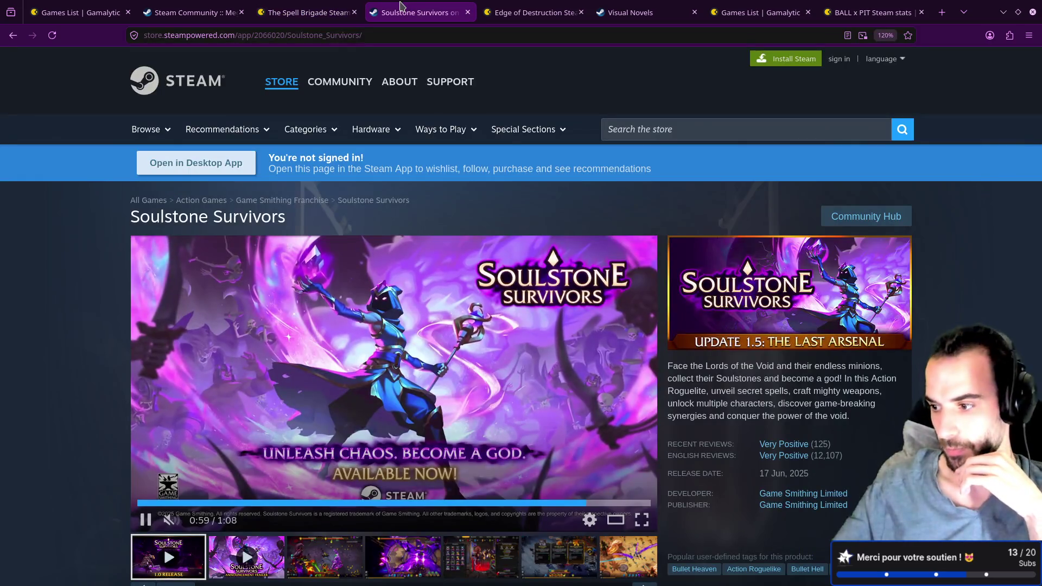
{"action": "left_click", "coordinate": [233, 9]}
{"action": "left_click", "coordinate": [297, 10]}
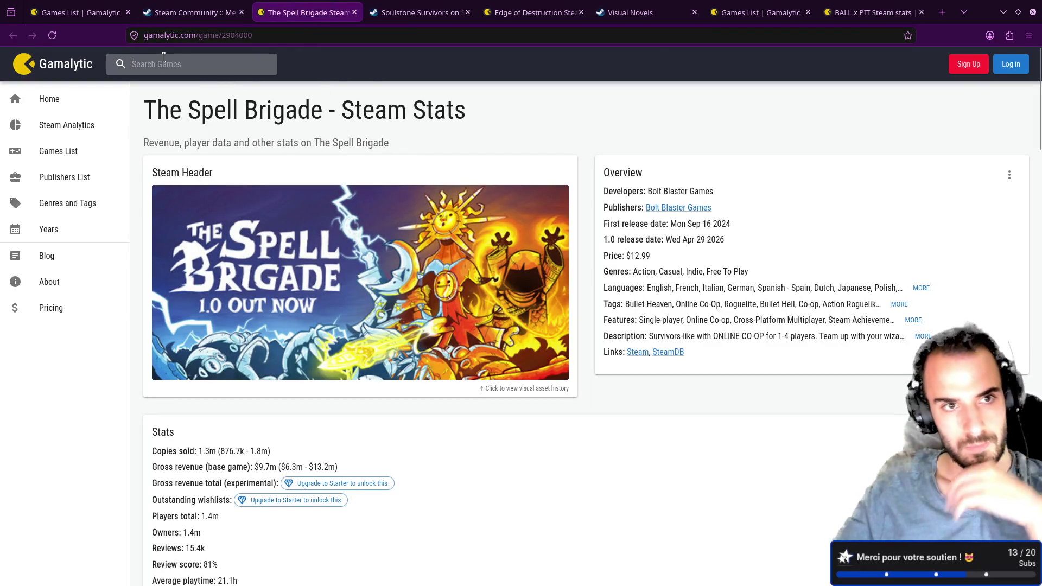
{"action": "type", "text": "soulstone"}
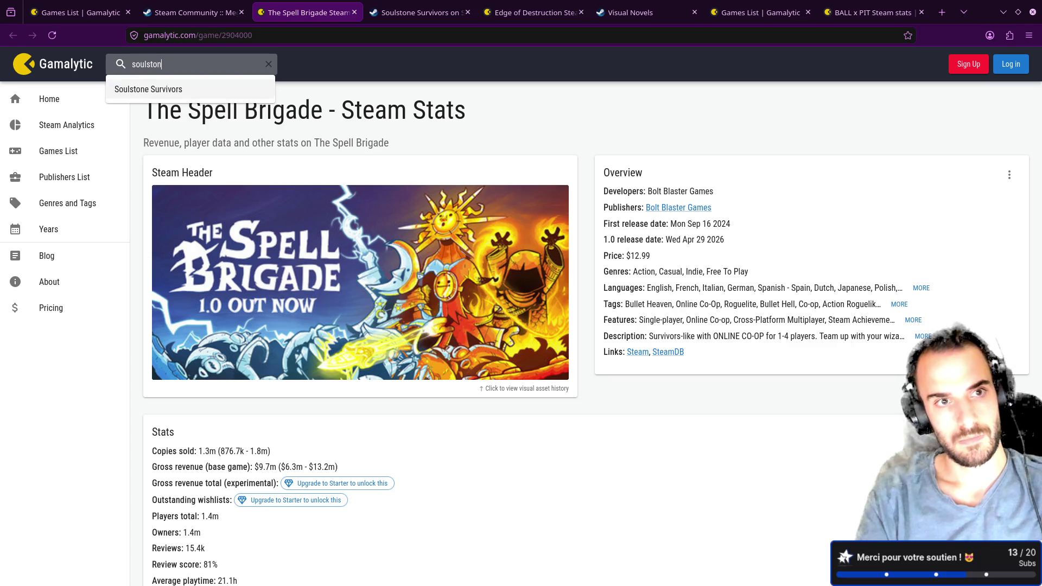
{"action": "key", "text": "Return"}
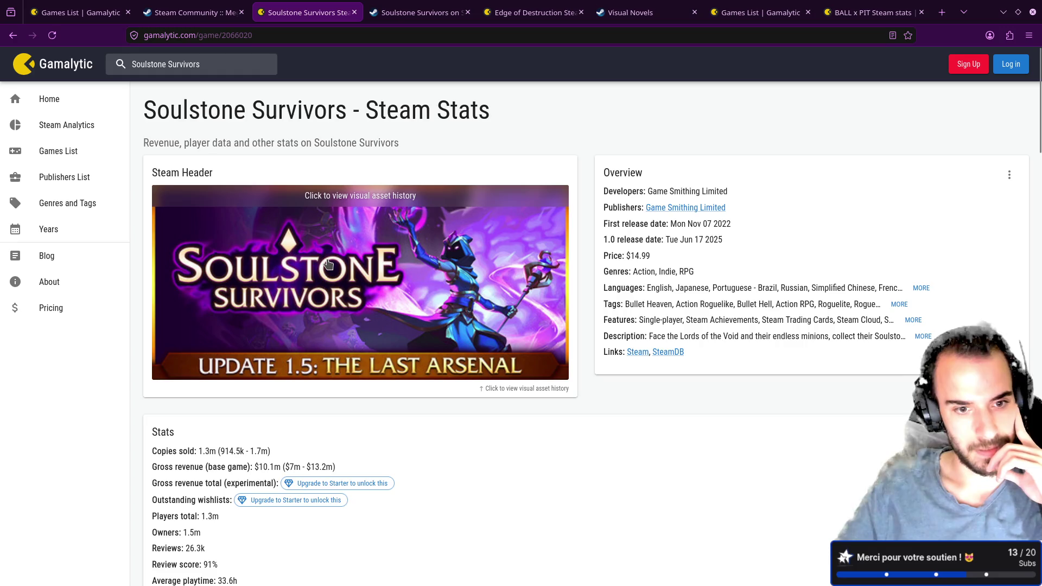
- Review Soulstone Survivors' 1.3m copies and $10.1m revenue, then return to its store page
{"action": "scroll", "coordinate": [329, 263], "scroll_direction": "down", "scroll_amount": 2}
{"action": "scroll", "coordinate": [330, 263], "scroll_direction": "down", "scroll_amount": 2}
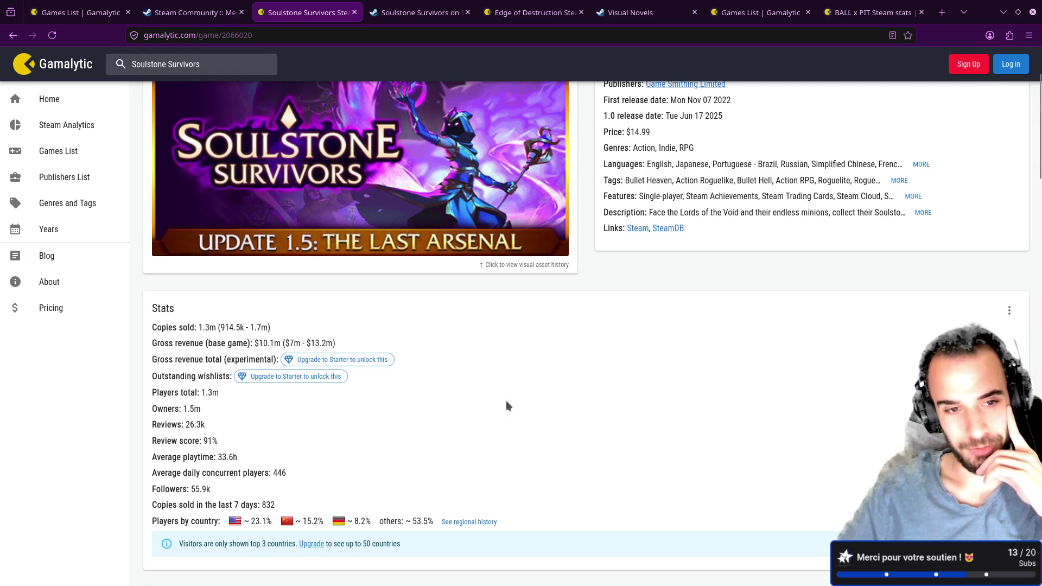
{"action": "scroll", "coordinate": [504, 399], "scroll_direction": "down", "scroll_amount": 5}
{"action": "scroll", "coordinate": [522, 392], "scroll_direction": "down", "scroll_amount": 3}
{"action": "scroll", "coordinate": [524, 388], "scroll_direction": "up", "scroll_amount": 10}
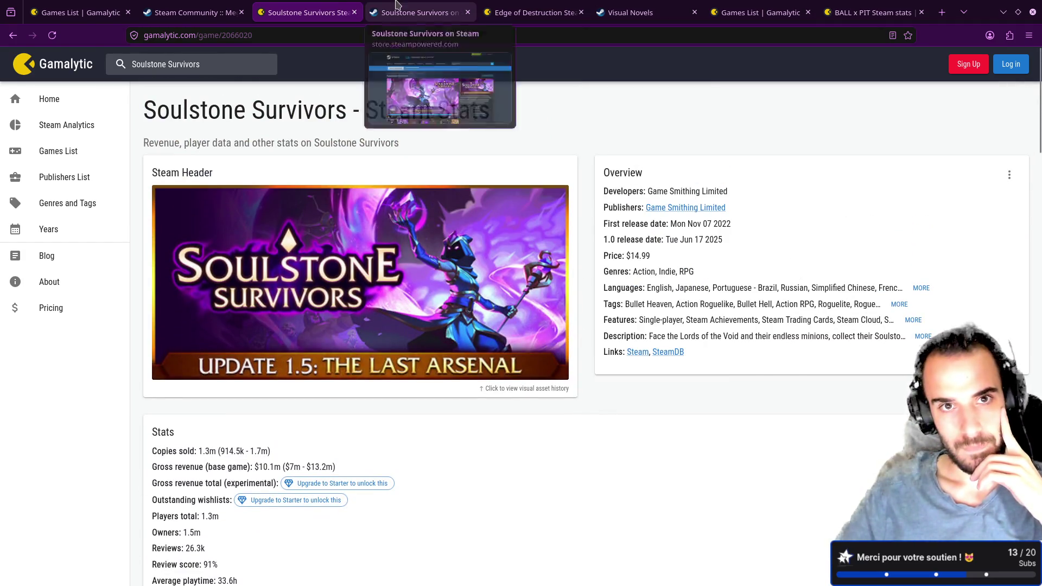
{"action": "left_click", "coordinate": [413, 12]}
{"action": "scroll", "coordinate": [492, 242], "scroll_direction": "down", "scroll_amount": 4}
- Scroll down the Soulstone Survivors store page to its Customer Reviews
{"action": "scroll", "coordinate": [491, 240], "scroll_direction": "down", "scroll_amount": 3}
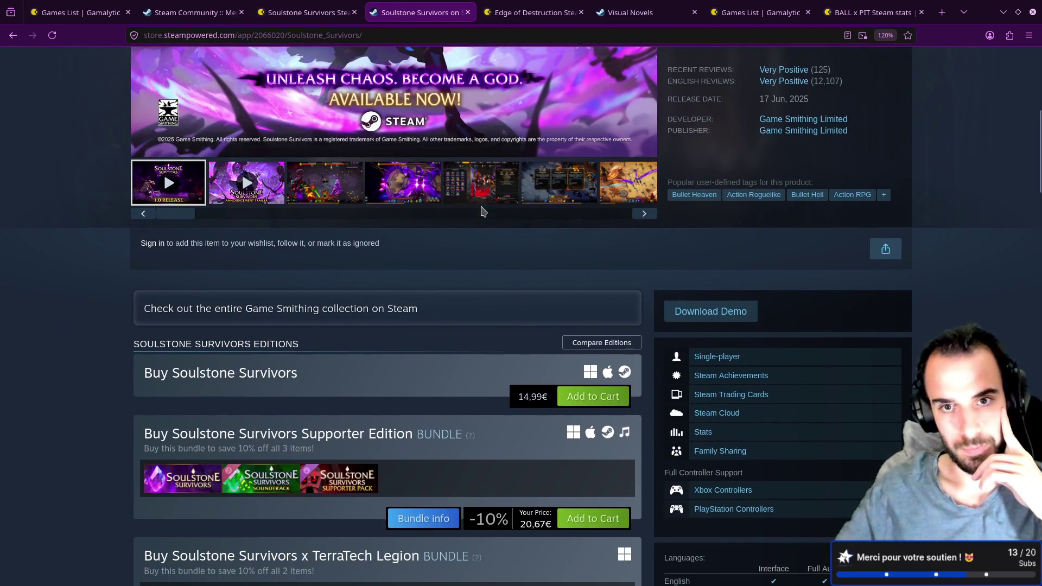
{"action": "scroll", "coordinate": [446, 278], "scroll_direction": "down", "scroll_amount": 8}
{"action": "scroll", "coordinate": [446, 279], "scroll_direction": "down", "scroll_amount": 8}
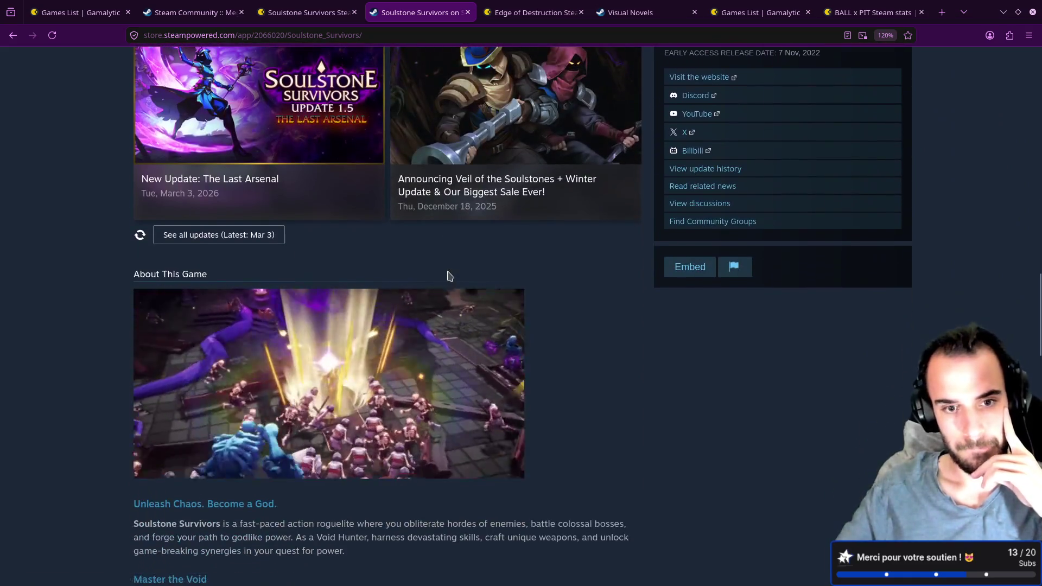
{"action": "scroll", "coordinate": [451, 272], "scroll_direction": "up", "scroll_amount": 4}
{"action": "scroll", "coordinate": [451, 272], "scroll_direction": "up", "scroll_amount": 10}
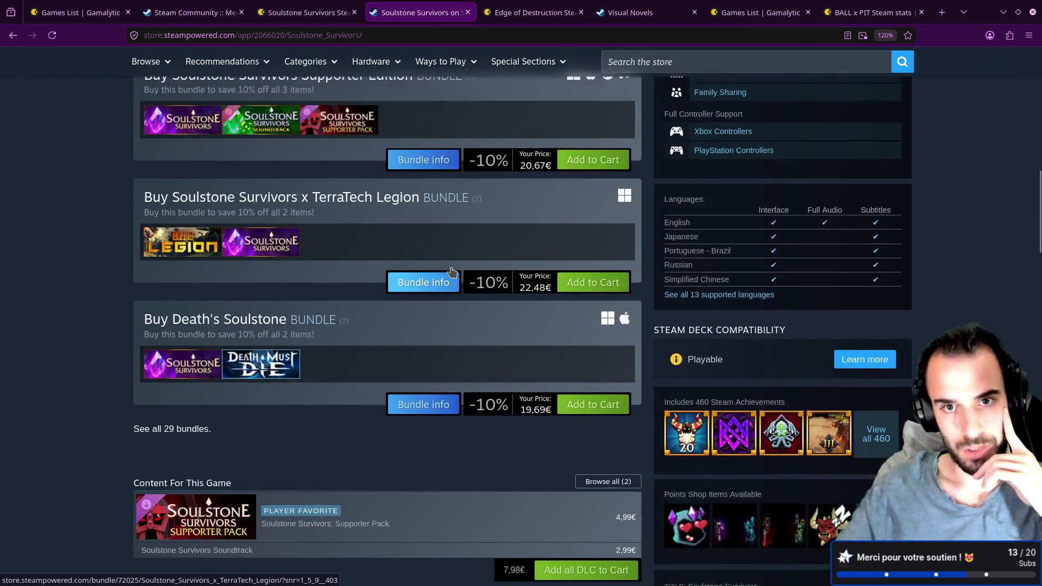
{"action": "scroll", "coordinate": [395, 263], "scroll_direction": "down", "scroll_amount": 15}
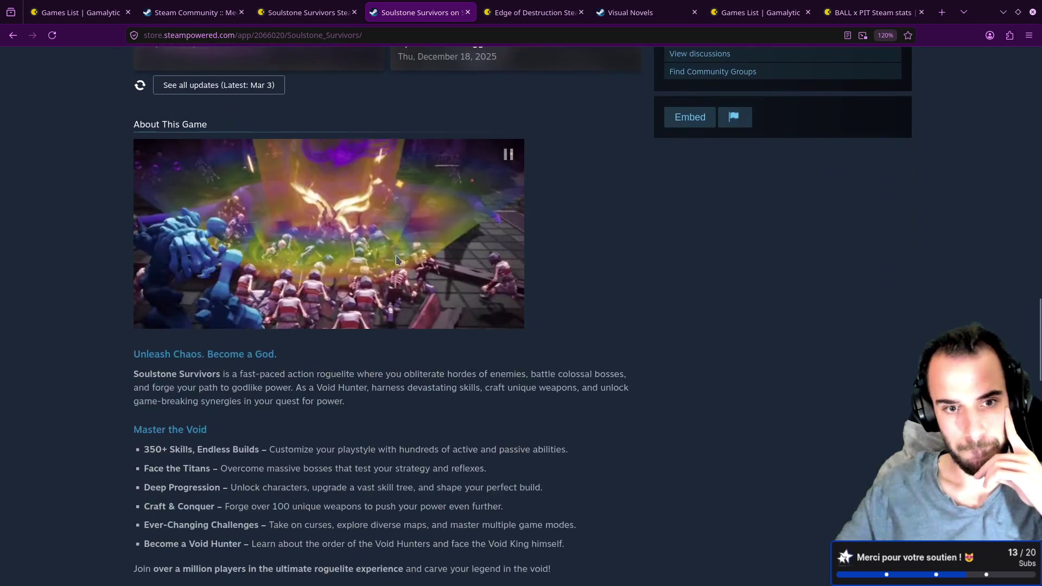
{"action": "scroll", "coordinate": [398, 255], "scroll_direction": "down", "scroll_amount": 12}
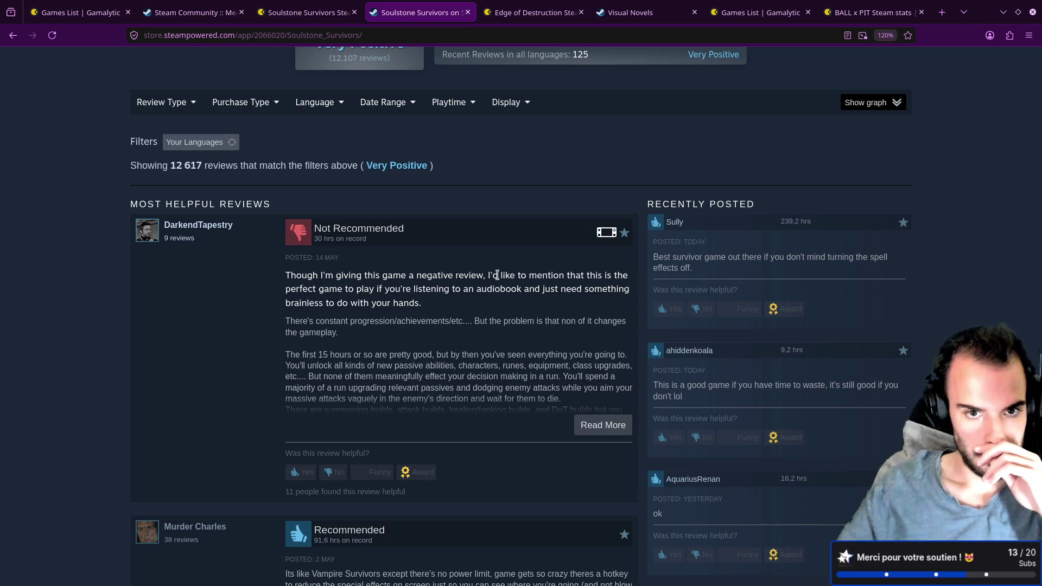
- Highlight phrases of the top Not Recommended review while reading it
{"action": "left_click_drag", "start_coordinate": [497, 275], "coordinate": [547, 276]}
{"action": "left_click_drag", "start_coordinate": [340, 290], "coordinate": [495, 289]}
{"action": "left_click_drag", "start_coordinate": [528, 289], "coordinate": [542, 289]}
{"action": "left_click", "coordinate": [548, 289]}
{"action": "left_click_drag", "start_coordinate": [284, 310], "coordinate": [396, 304]}
{"action": "left_click", "coordinate": [396, 304]}
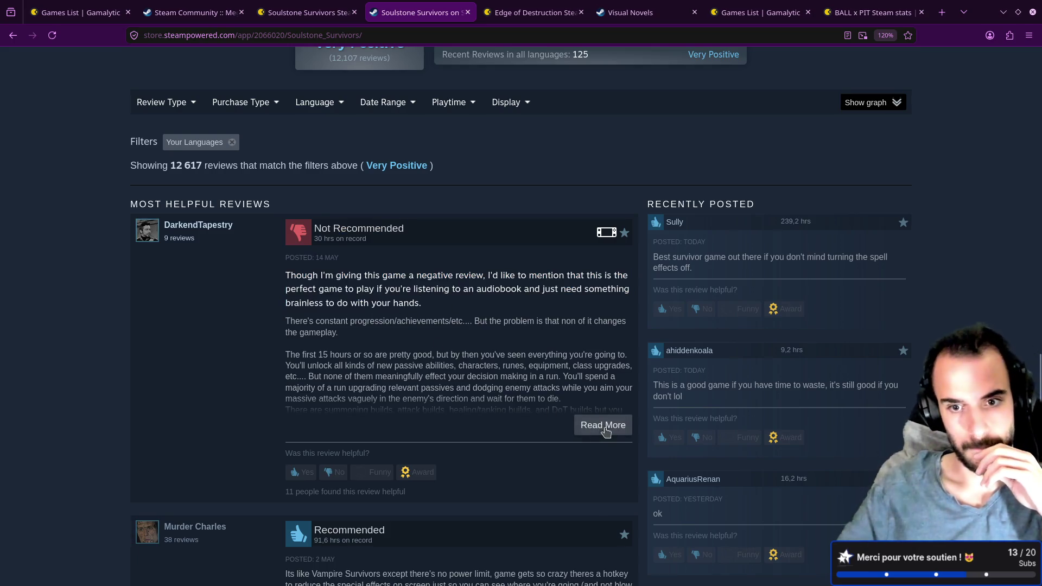
- Expand the negative review with Read More and read through its full text
{"action": "left_click", "coordinate": [604, 429]}
{"action": "scroll", "coordinate": [450, 314], "scroll_direction": "down", "scroll_amount": 2}
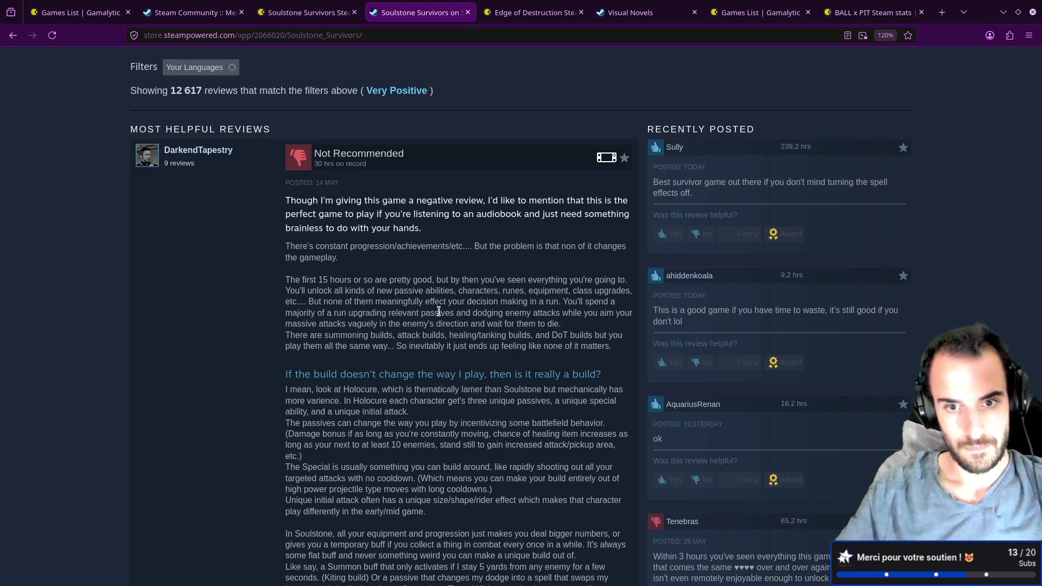
{"action": "scroll", "coordinate": [415, 304], "scroll_direction": "down", "scroll_amount": 3}
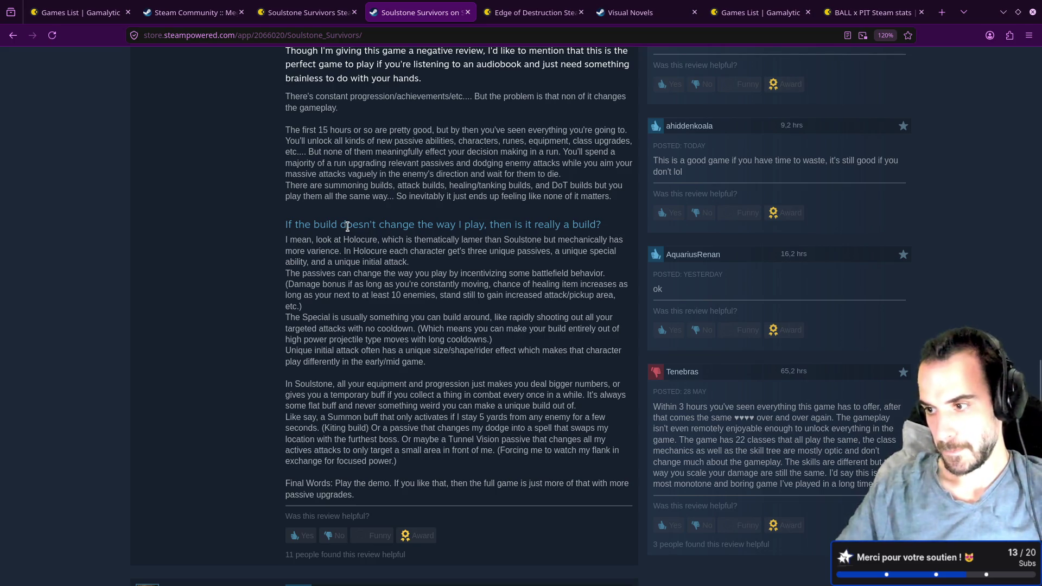
{"action": "scroll", "coordinate": [349, 227], "scroll_direction": "down", "scroll_amount": 2}
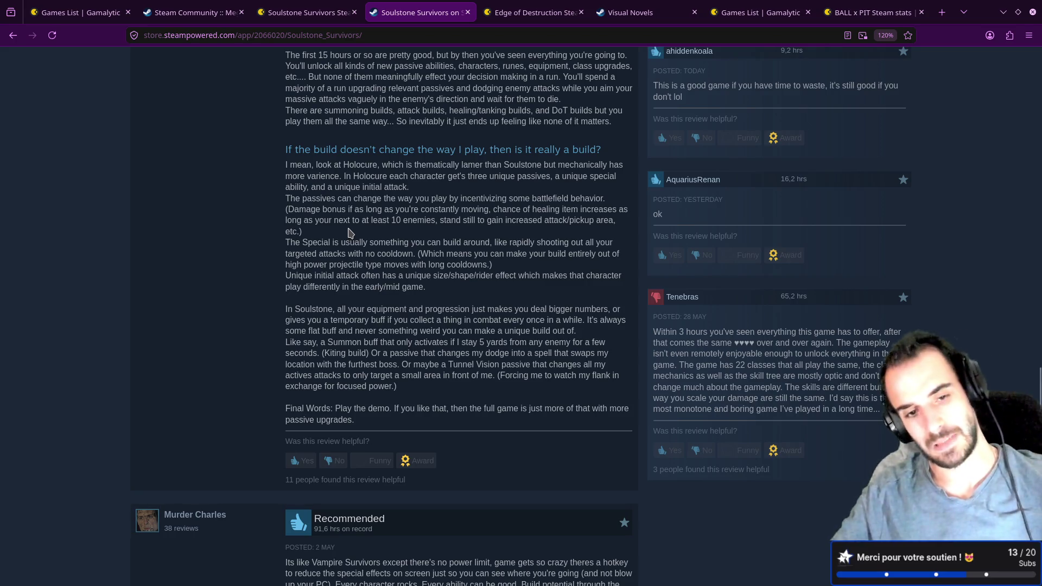
{"action": "scroll", "coordinate": [338, 236], "scroll_direction": "down", "scroll_amount": 8}
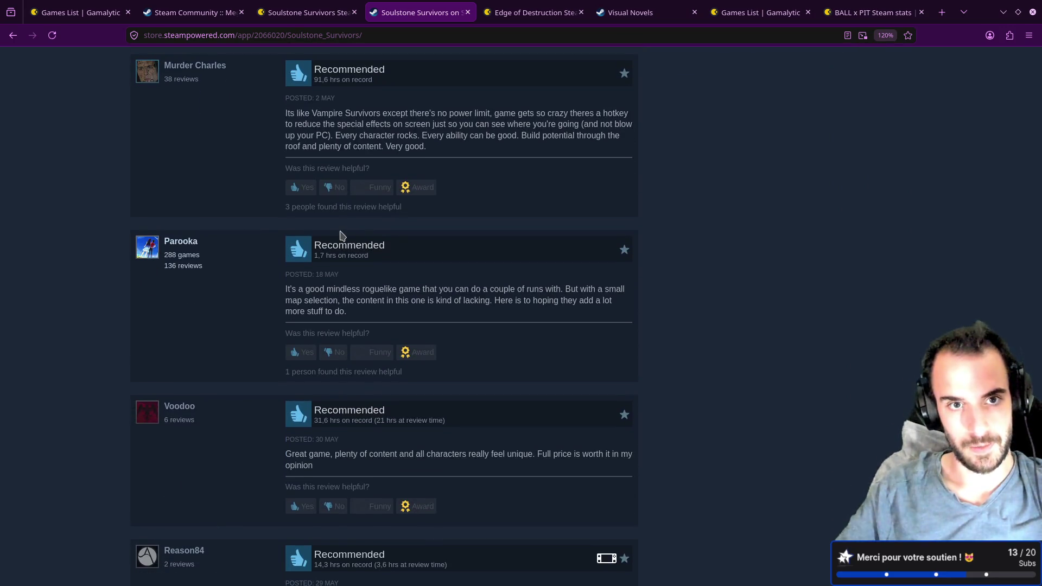
{"action": "scroll", "coordinate": [342, 235], "scroll_direction": "up", "scroll_amount": 10}
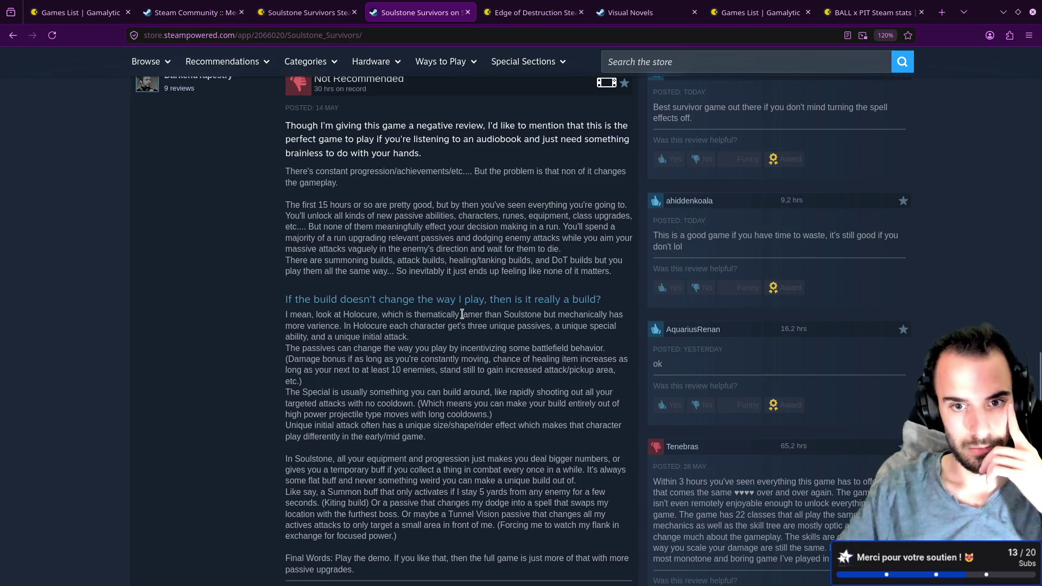
- Read further down the review past the Holocure paragraph
{"action": "left_click_drag", "start_coordinate": [315, 326], "coordinate": [325, 336]}
{"action": "left_click", "coordinate": [370, 350]}
{"action": "scroll", "coordinate": [373, 347], "scroll_direction": "down", "scroll_amount": 1}
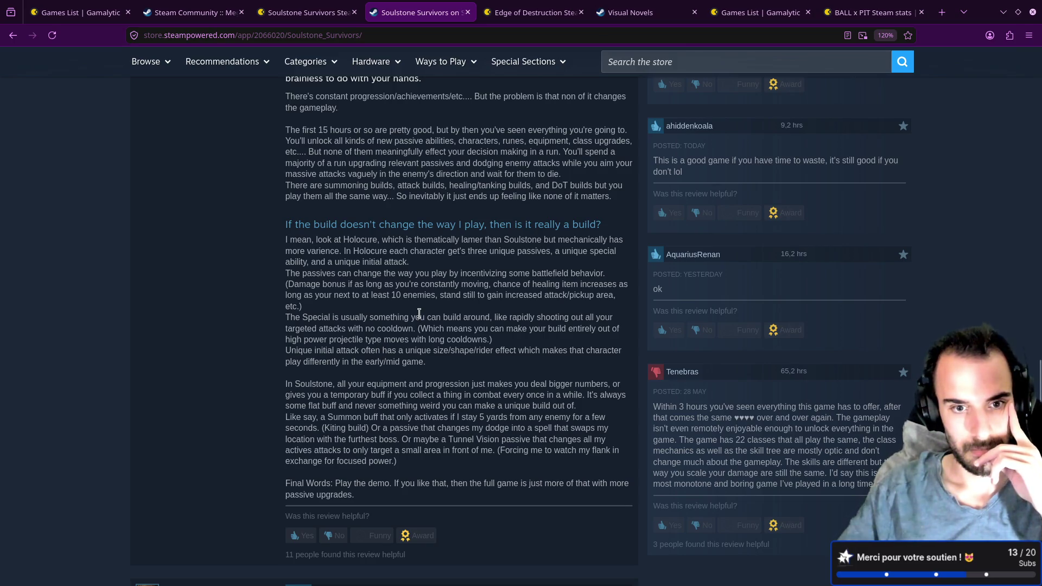
{"action": "scroll", "coordinate": [419, 313], "scroll_direction": "down", "scroll_amount": 2}
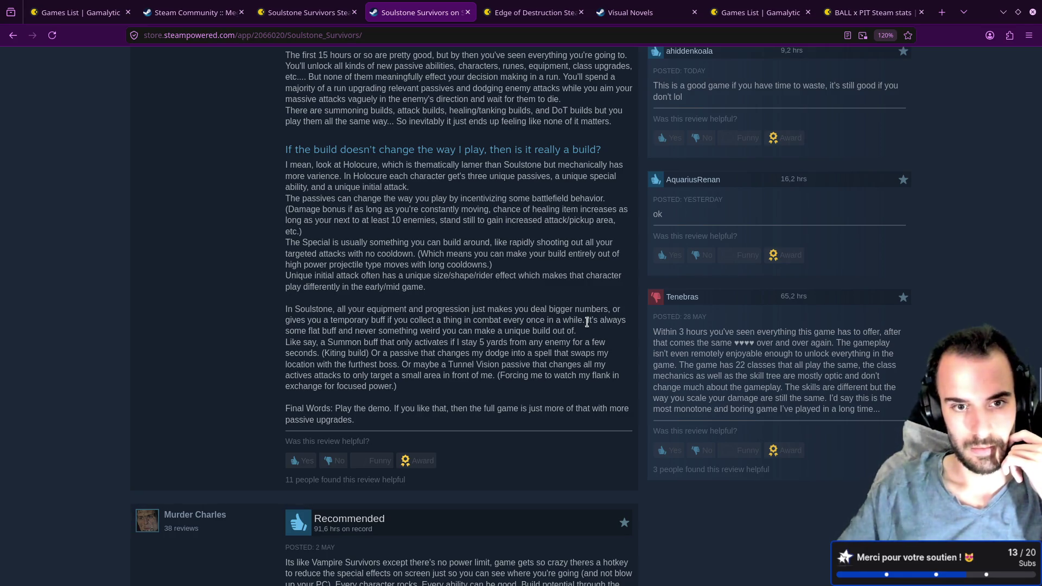
- Select and copy the sentence "It's always some flat buff... unique build out of."
{"action": "left_click_drag", "start_coordinate": [588, 322], "coordinate": [351, 329]}
{"action": "left_click", "coordinate": [327, 331]}
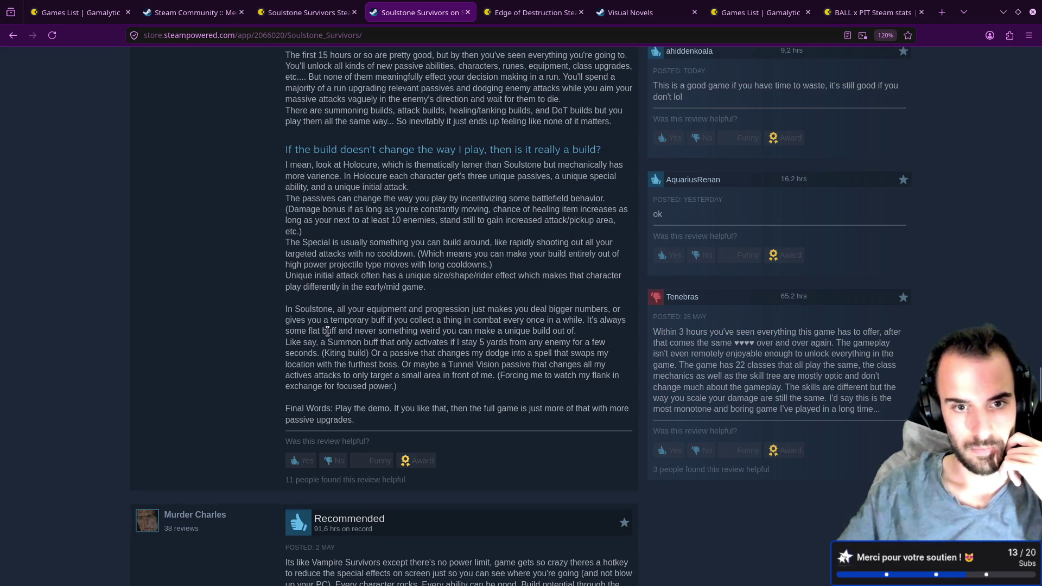
{"action": "left_click_drag", "start_coordinate": [288, 329], "coordinate": [438, 331]}
{"action": "left_click_drag", "start_coordinate": [577, 331], "coordinate": [381, 331]}
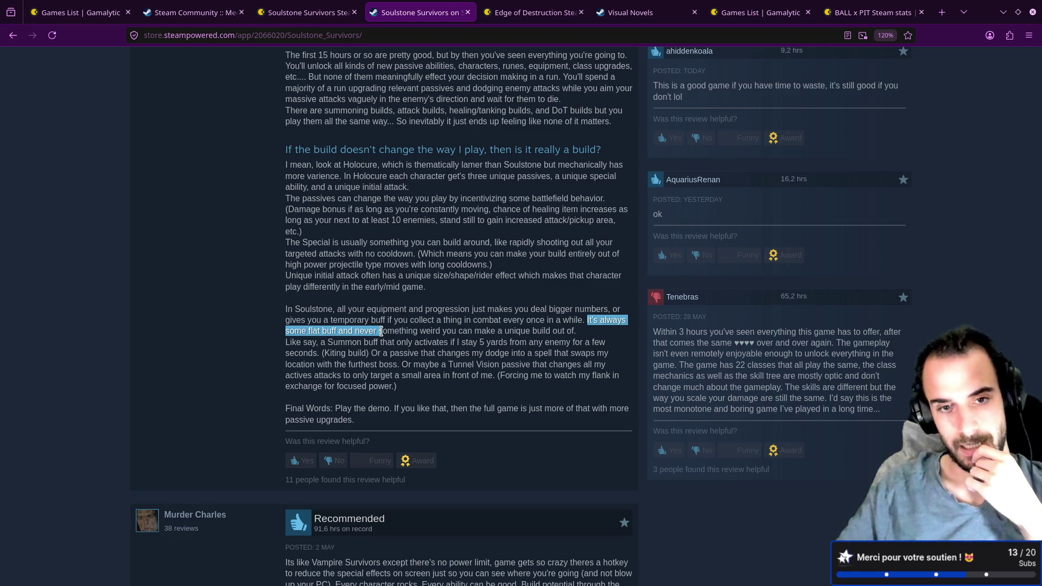
{"action": "left_click_drag", "start_coordinate": [381, 331], "coordinate": [575, 331]}
{"action": "right_click", "coordinate": [548, 329]}
{"action": "left_click", "coordinate": [564, 335]}
{"action": "key", "text": "alt+Tab"}
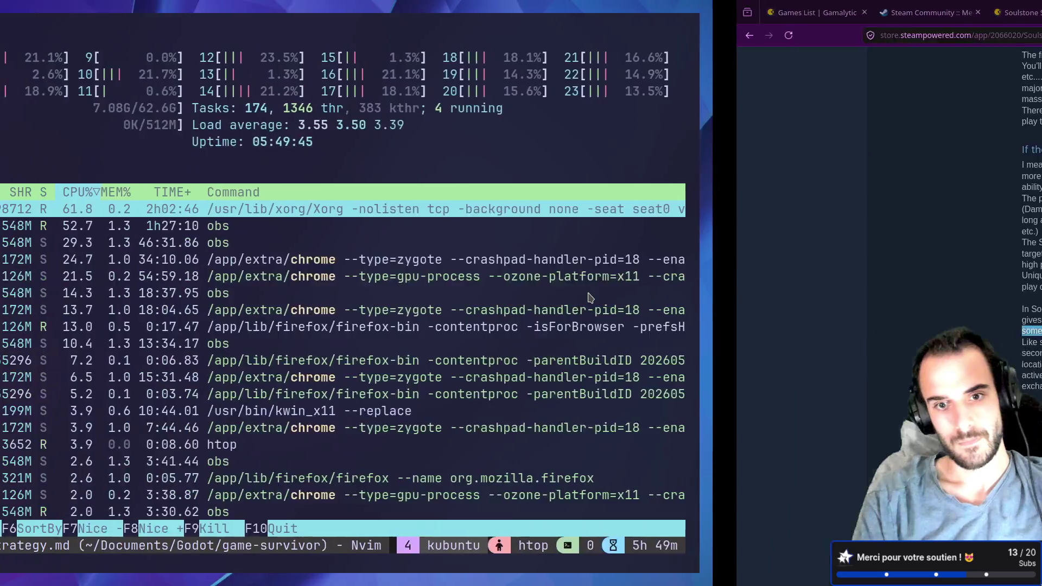
- Quit htop and switch to the design-and-strategy.md tmux window
{"action": "key", "text": "q"}
{"action": "key", "text": "ctrl+b"}
{"action": "key", "text": "w"}
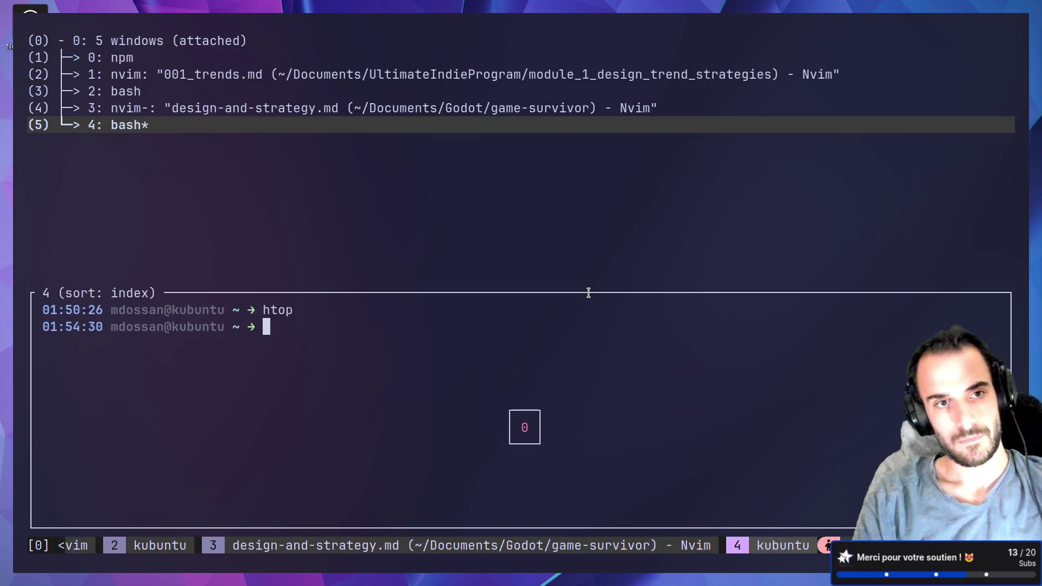
{"action": "key", "text": "Up"}
{"action": "key", "text": "Return"}
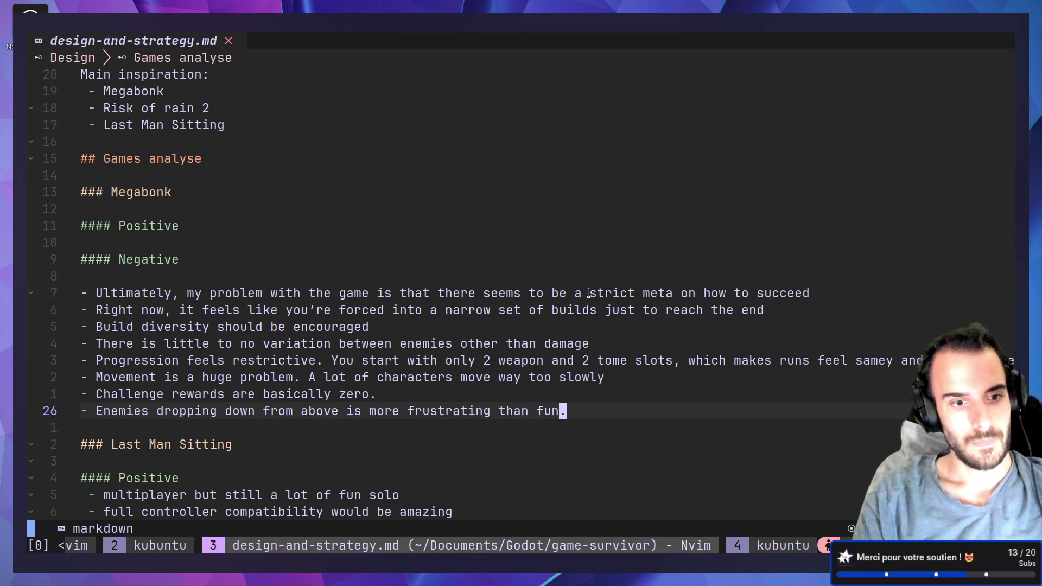
- Add a '### Soulstone' heading with a '#### Negative' subheading below the Megabonk bullets
{"action": "key", "text": "o"}
{"action": "key", "text": "Return"}
{"action": "type", "text": "##"}
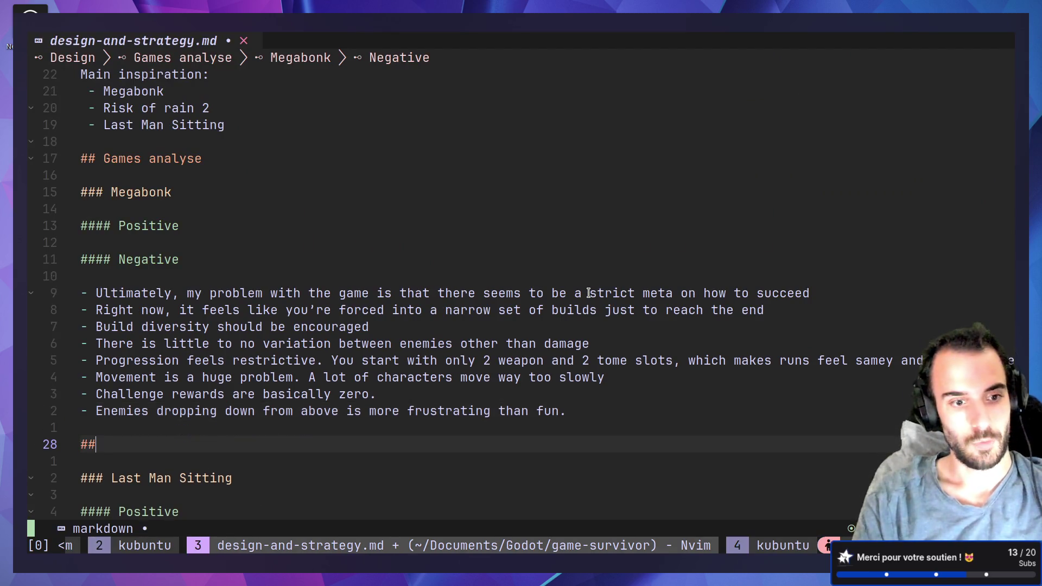
{"action": "type", "text": "#"}
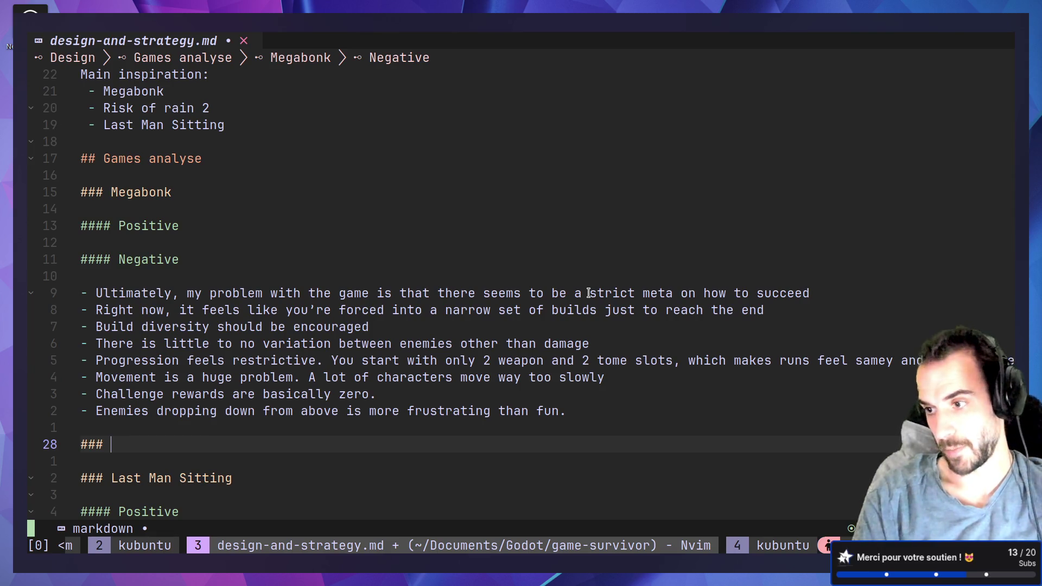
{"action": "key", "text": "alt+Tab"}
{"action": "key", "text": "alt+Tab"}
{"action": "type", "text": "Soulstone"}
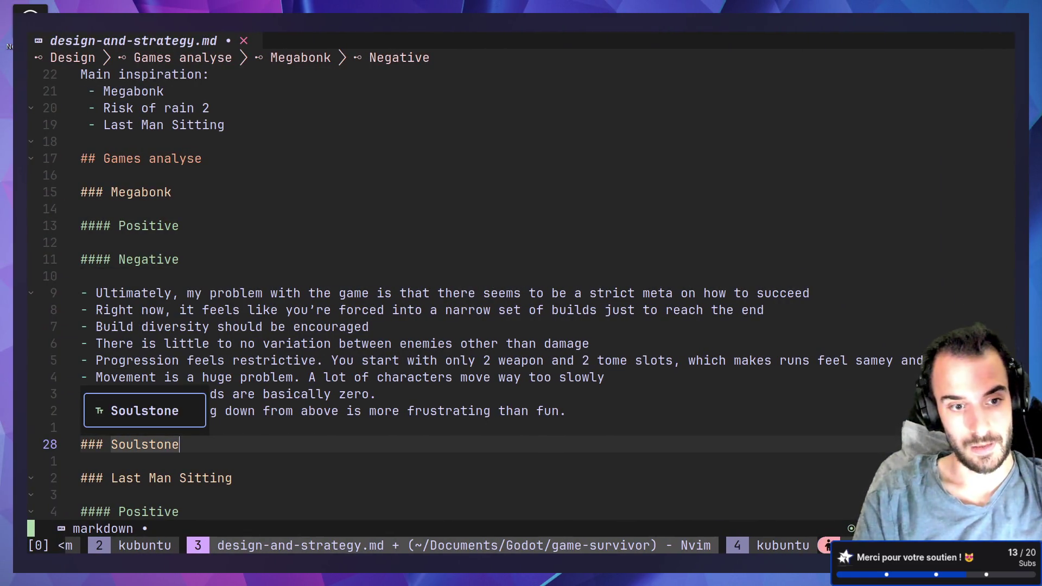
{"action": "key", "text": "Return"}
{"action": "key", "text": "Return"}
{"action": "type", "text": "#### "}
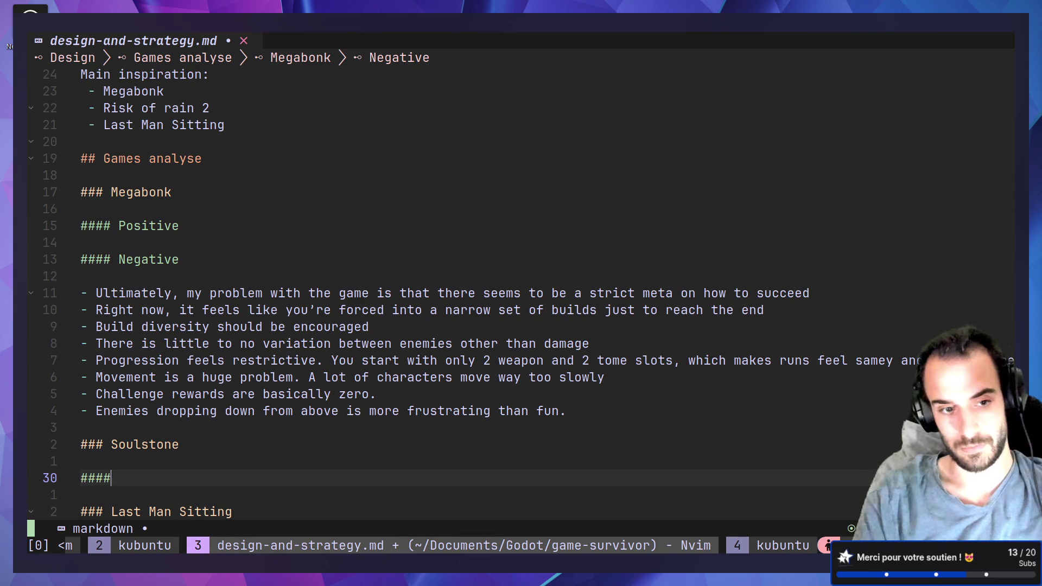
{"action": "type", "text": "N"}
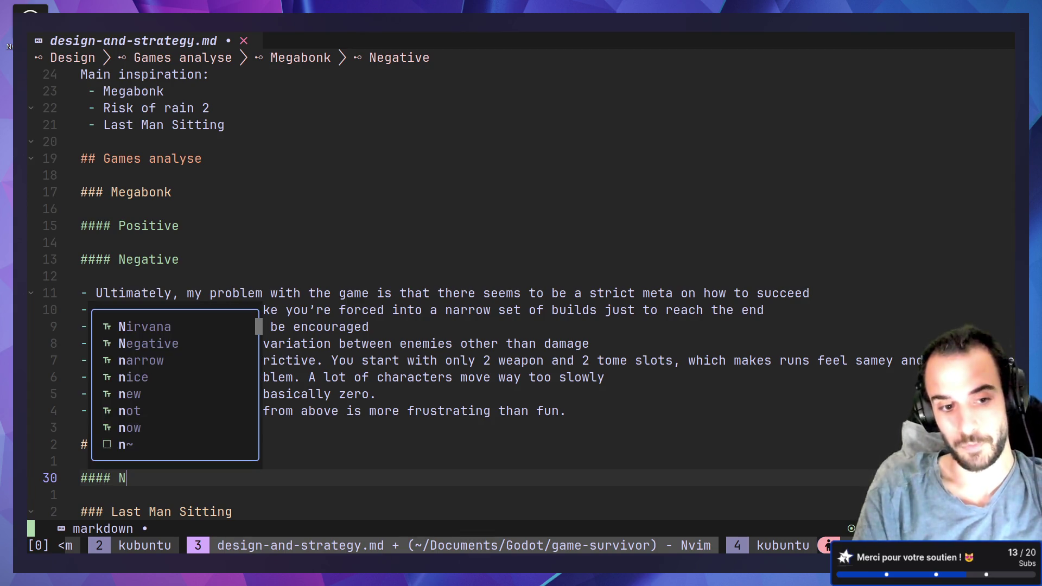
{"action": "type", "text": "egati"}
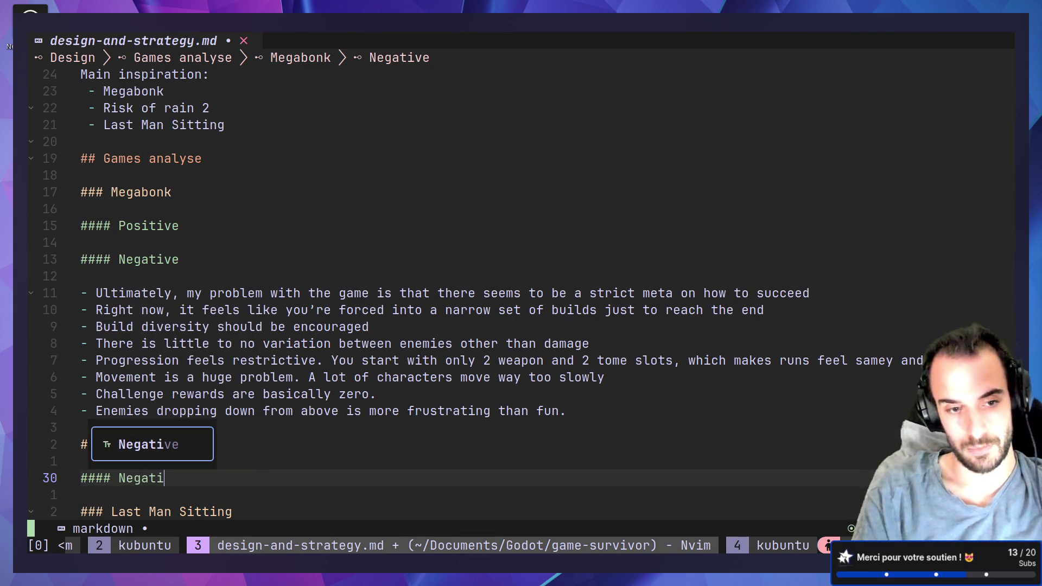
{"action": "key", "text": "Return"}
{"action": "key", "text": "Return"}
{"action": "key", "text": "Return"}
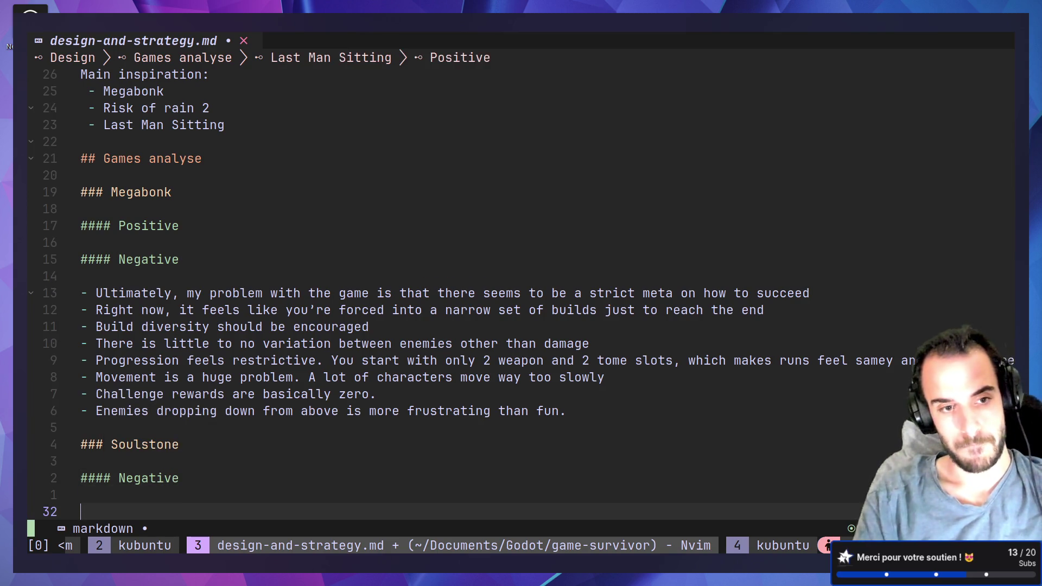
- Write the quoted 'always some flat buff' bullet, save with :w, and return to the browser
{"action": "type", "text": "-It's always some flat buff and never something weird you can make a unique build out of.ik"}
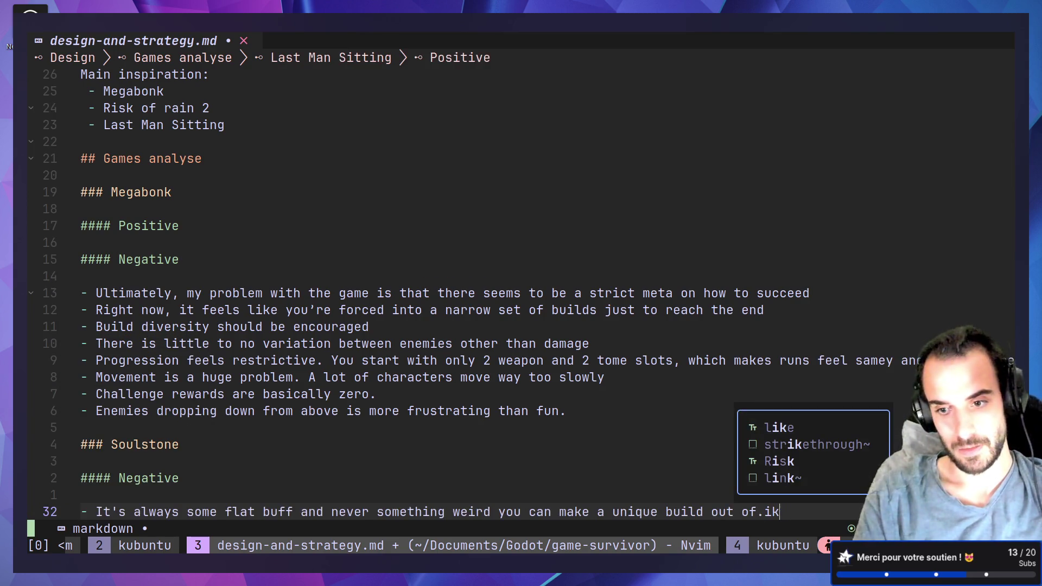
{"action": "key", "text": "Escape"}
{"action": "type", "text": ":w"}
{"action": "key", "text": "Return"}
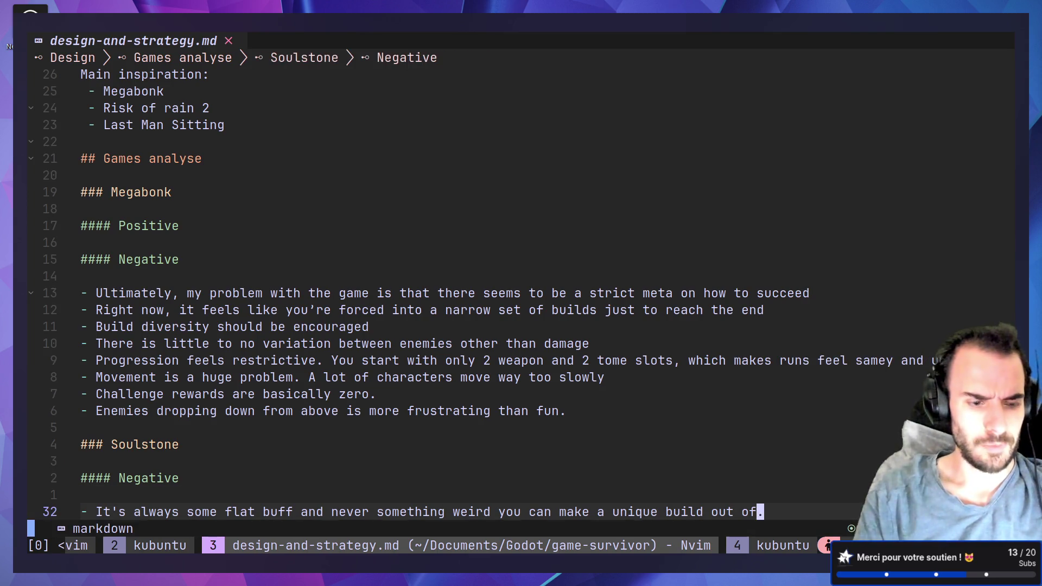
{"action": "key", "text": "j"}
{"action": "key", "text": "j"}
{"action": "key", "text": "j"}
{"action": "key", "text": "j"}
{"action": "key", "text": "j"}
{"action": "key", "text": "$"}
{"action": "key", "text": "k"}
{"action": "key", "text": "k"}
{"action": "key", "text": "k"}
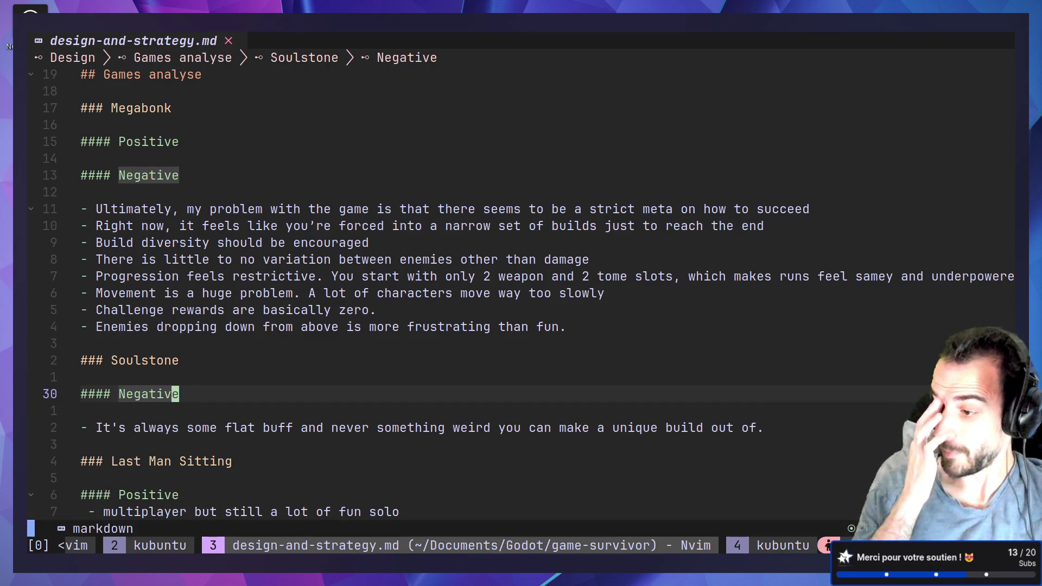
{"action": "type", "text": ":w"}
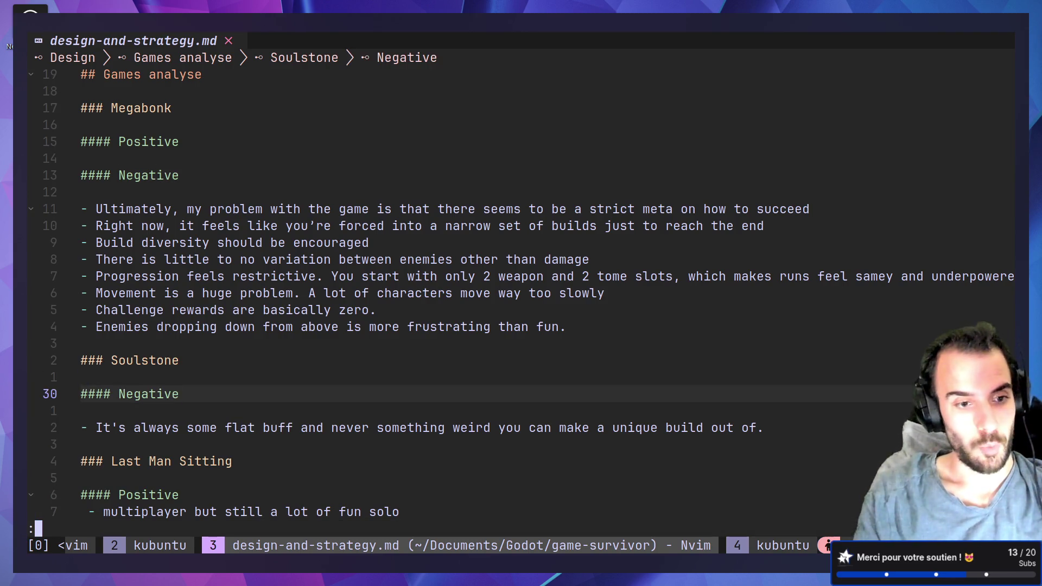
{"action": "key", "text": "Return"}
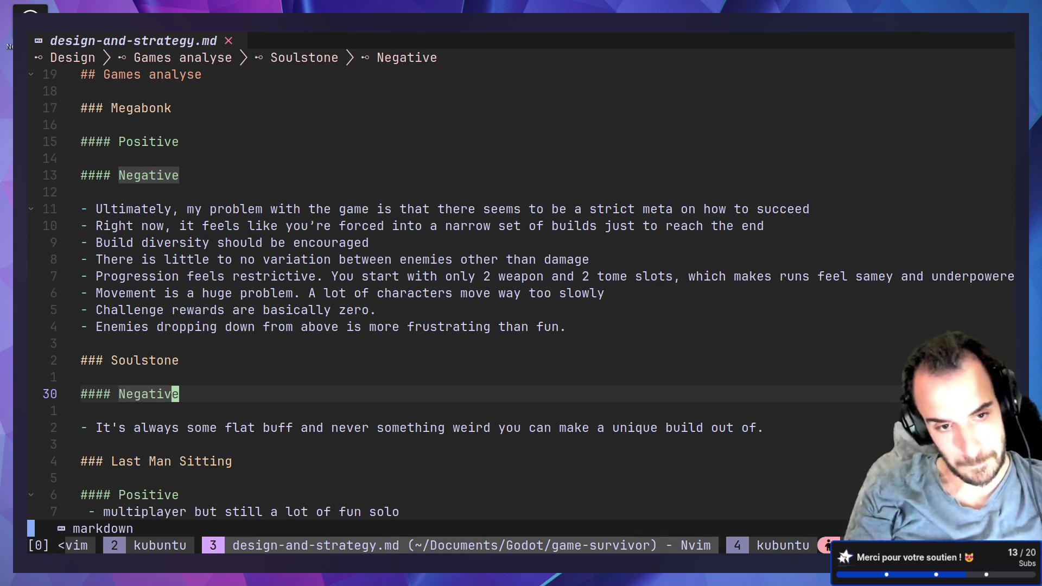
{"action": "key", "text": "ctrl+super+Right"}
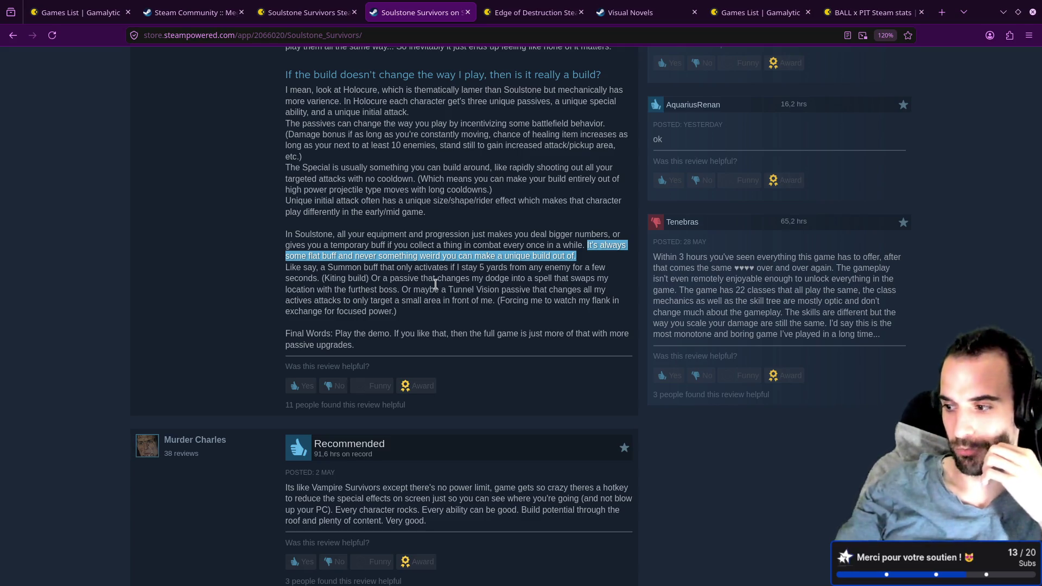
{"action": "left_click", "coordinate": [436, 285]}
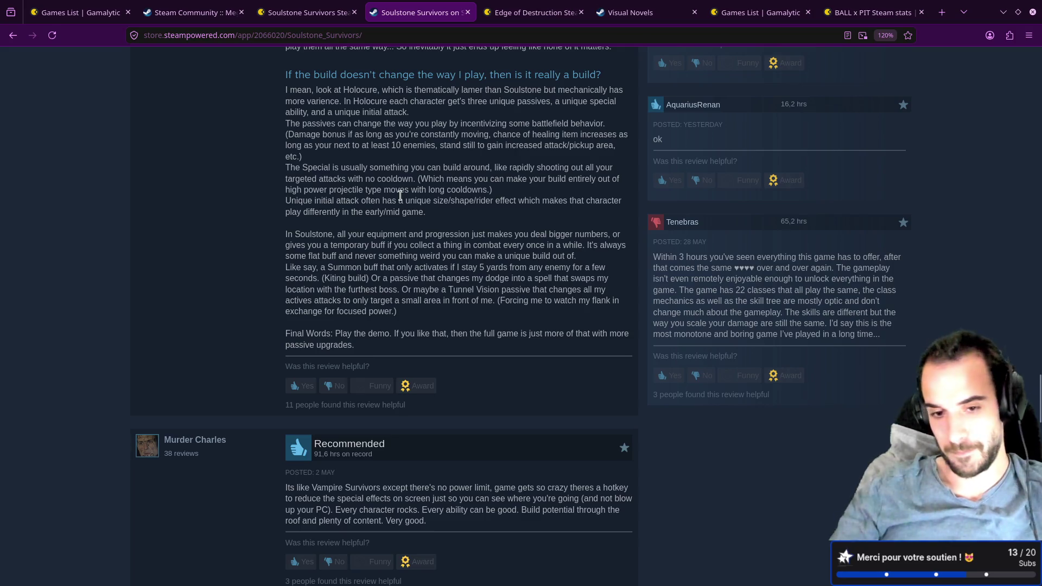
{"action": "scroll", "coordinate": [266, 207], "scroll_direction": "down", "scroll_amount": 3}
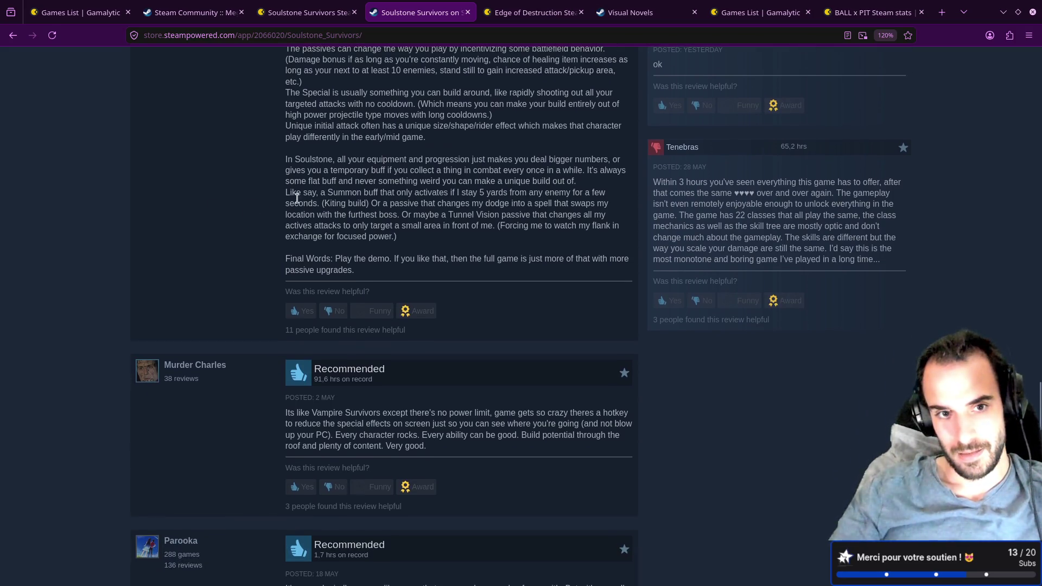
{"action": "double_click", "coordinate": [293, 193]}
{"action": "left_click", "coordinate": [283, 161]}
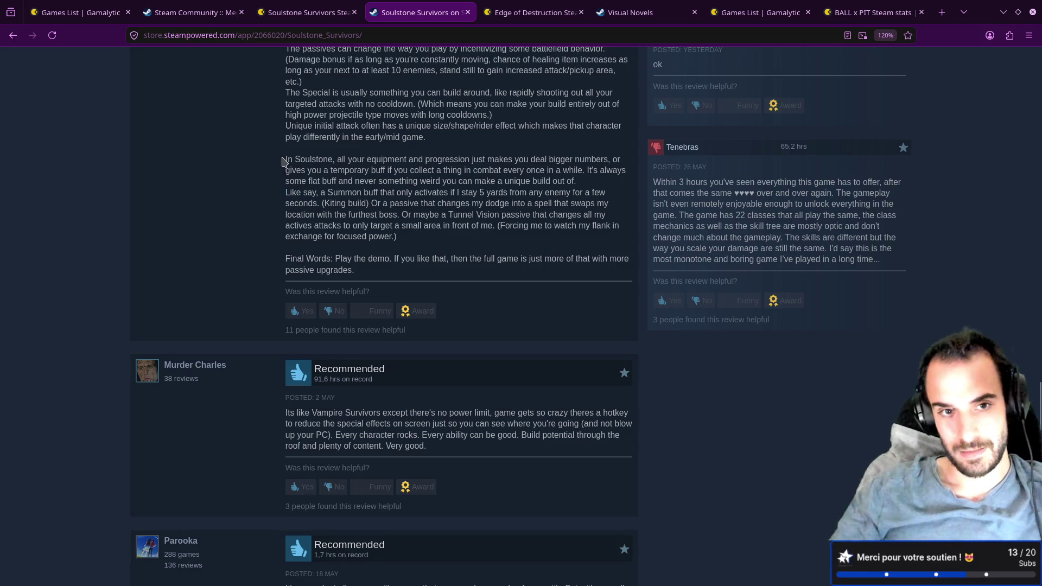
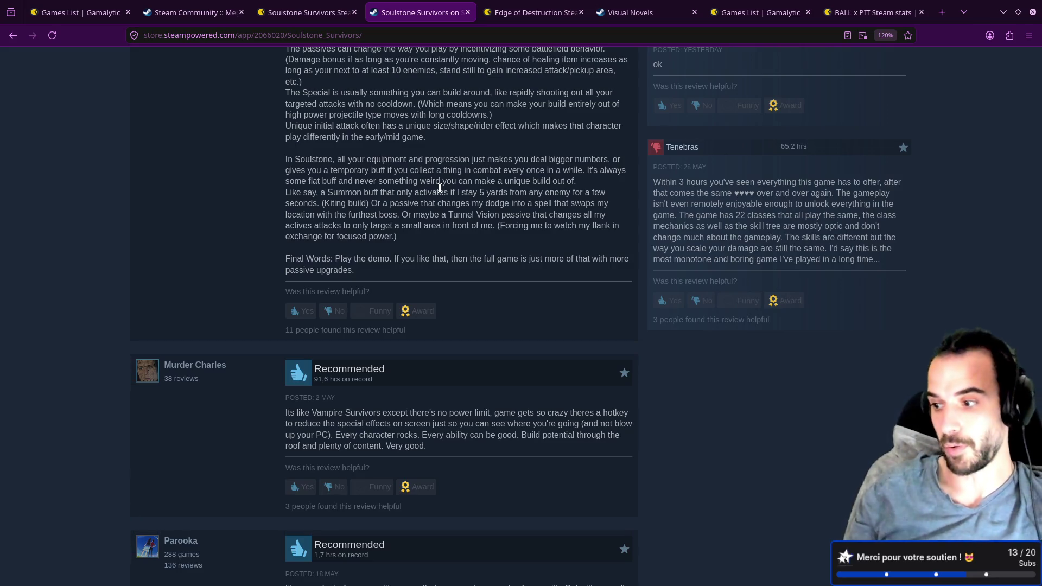
- Scroll through the Soulstone Survivors user reviews looking for positive remarks
{"action": "scroll", "coordinate": [382, 231], "scroll_direction": "down", "scroll_amount": 4}
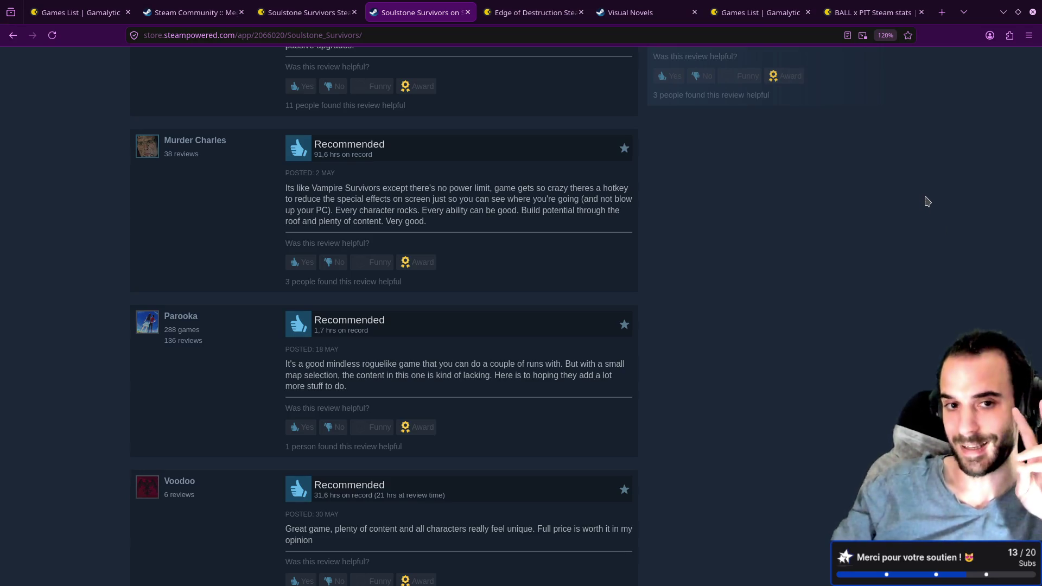
{"action": "scroll", "coordinate": [814, 253], "scroll_direction": "down", "scroll_amount": 2}
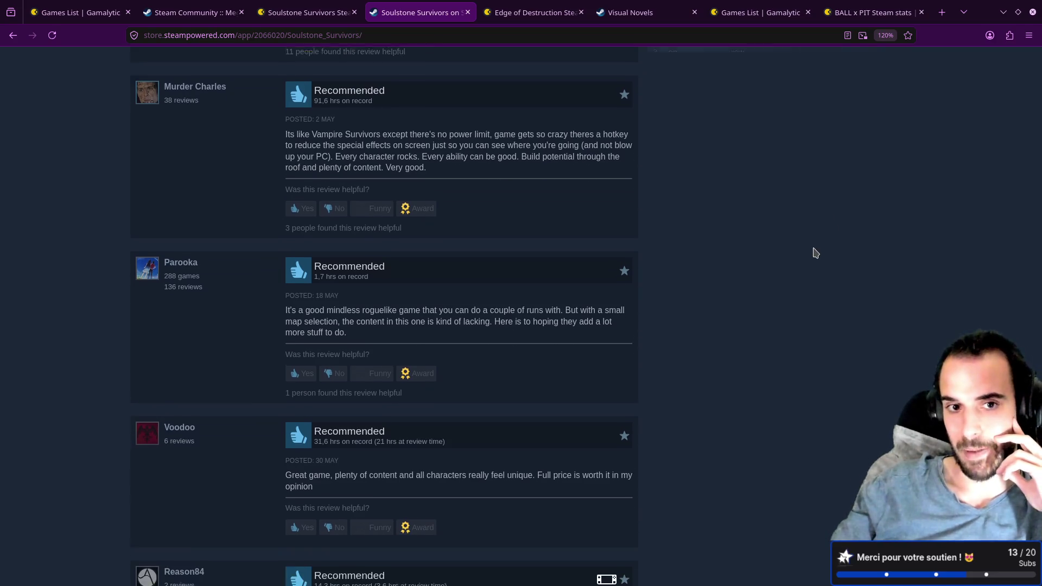
{"action": "scroll", "coordinate": [687, 235], "scroll_direction": "up", "scroll_amount": 2}
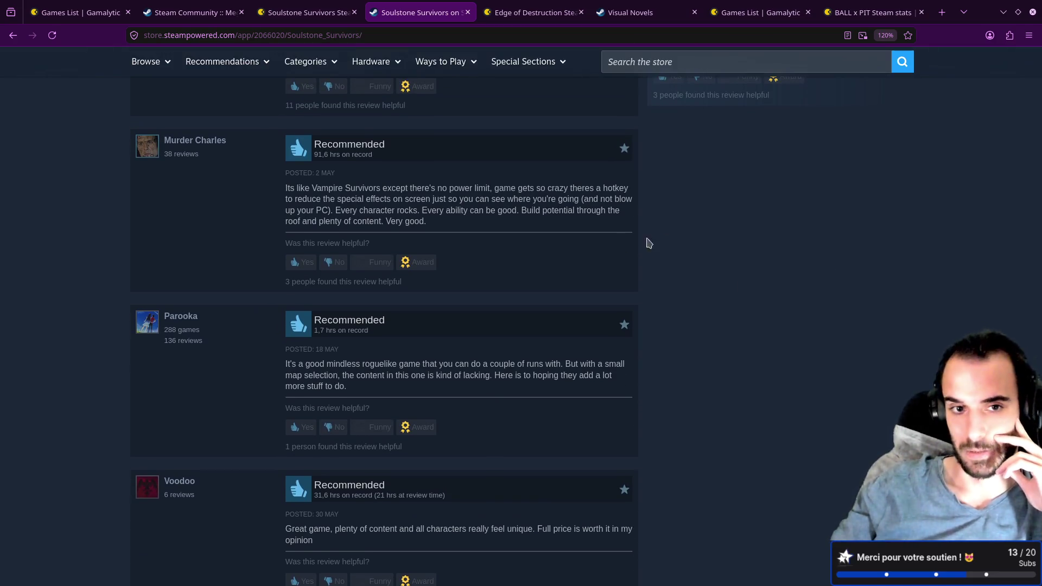
{"action": "scroll", "coordinate": [524, 268], "scroll_direction": "up", "scroll_amount": 9}
{"action": "scroll", "coordinate": [325, 192], "scroll_direction": "down", "scroll_amount": 4}
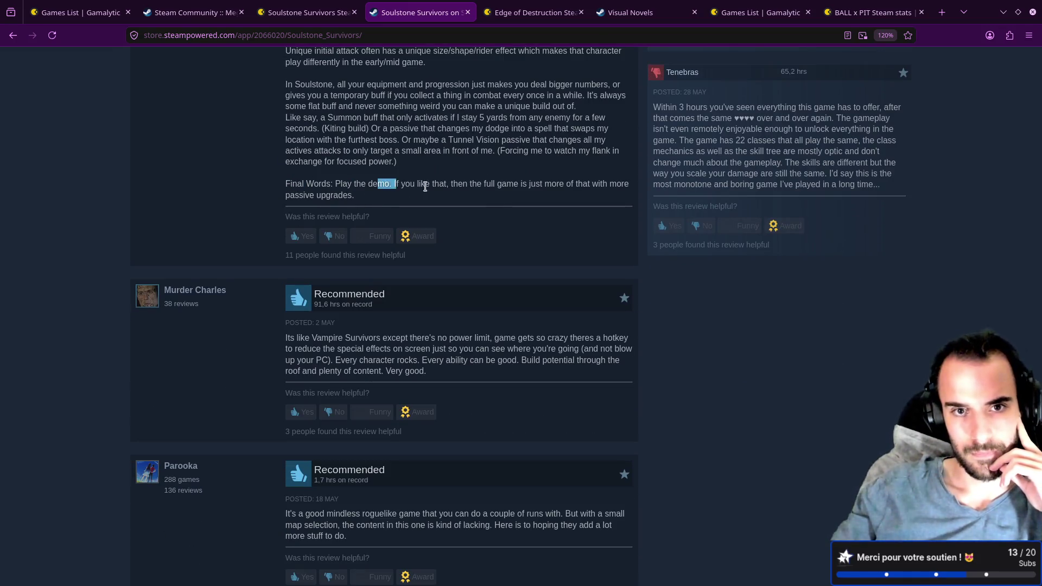
{"action": "scroll", "coordinate": [465, 209], "scroll_direction": "down", "scroll_amount": 1}
{"action": "scroll", "coordinate": [465, 209], "scroll_direction": "down", "scroll_amount": 3}
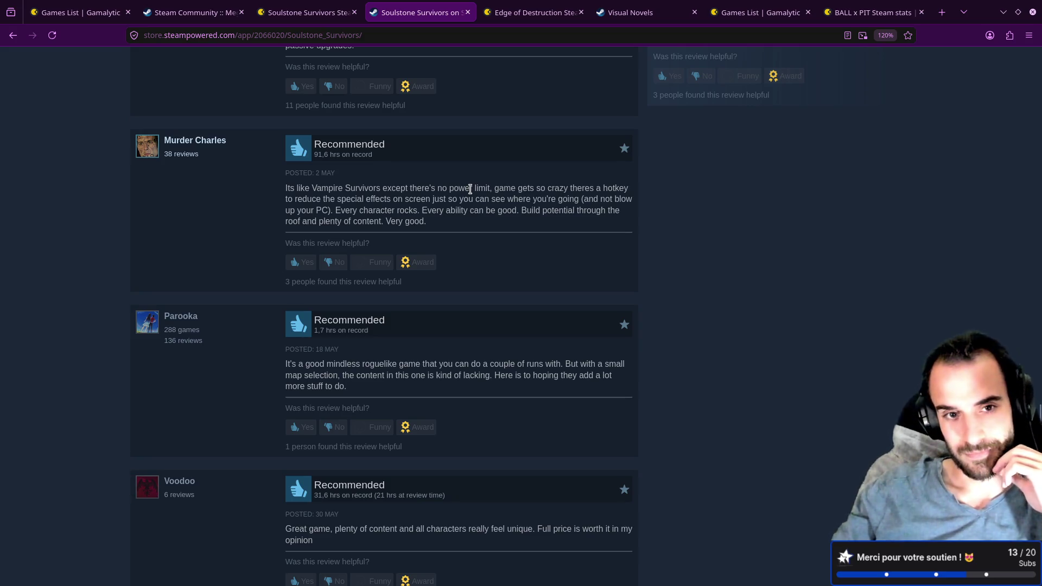
- Select 'plenty of content' in a Recommended review and copy it
{"action": "left_click_drag", "start_coordinate": [286, 194], "coordinate": [288, 188]}
{"action": "left_click", "coordinate": [412, 191]}
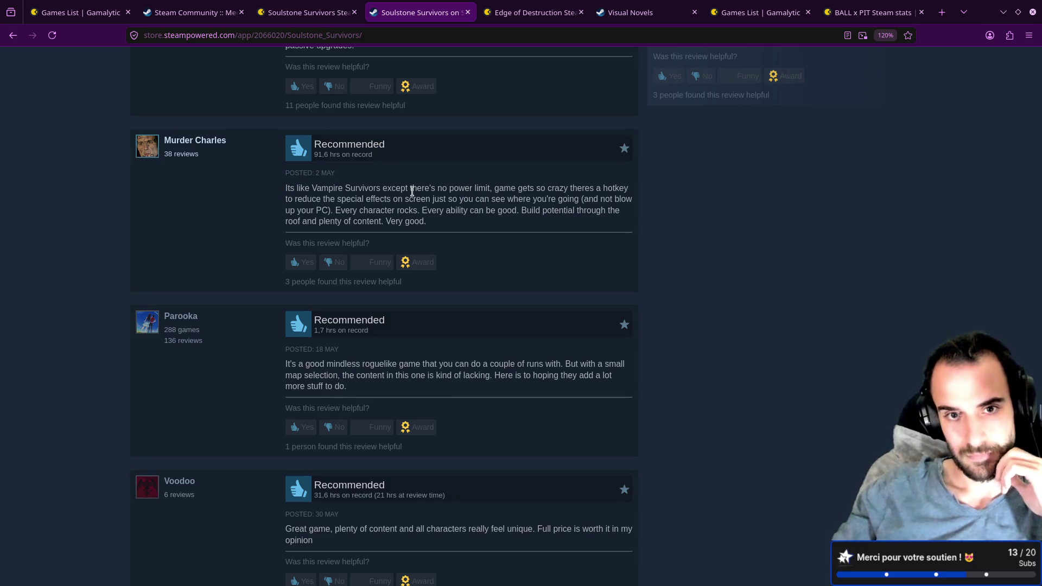
{"action": "left_click_drag", "start_coordinate": [406, 189], "coordinate": [439, 188]}
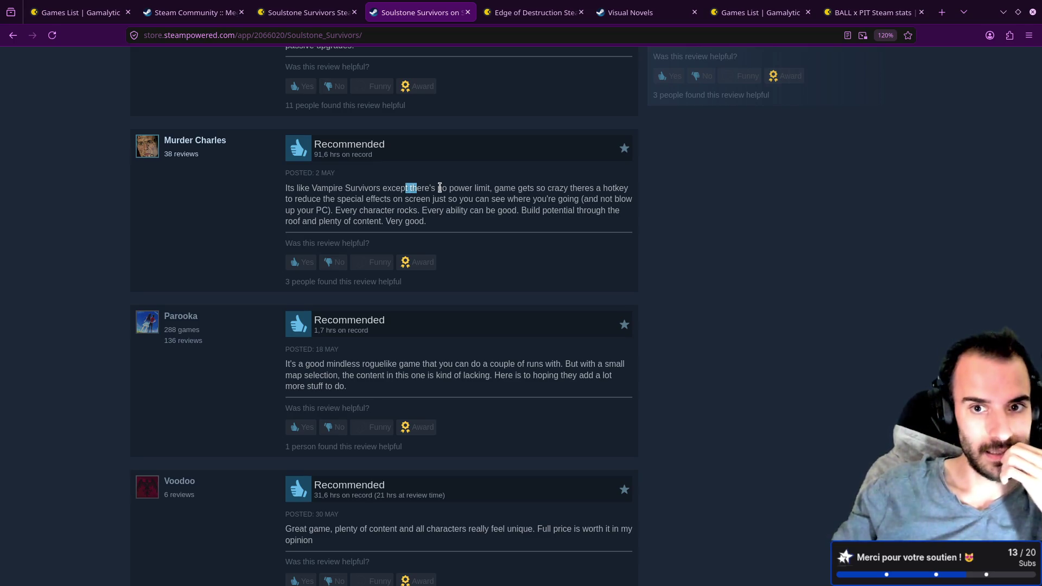
{"action": "left_click_drag", "start_coordinate": [368, 202], "coordinate": [498, 206]}
{"action": "left_click", "coordinate": [500, 207]}
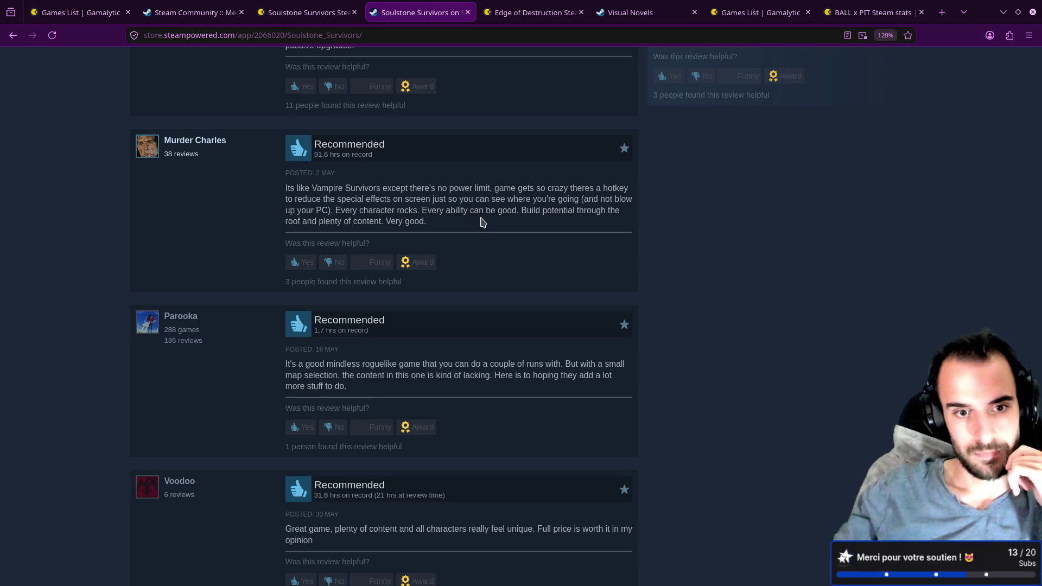
{"action": "scroll", "coordinate": [482, 222], "scroll_direction": "up", "scroll_amount": 2}
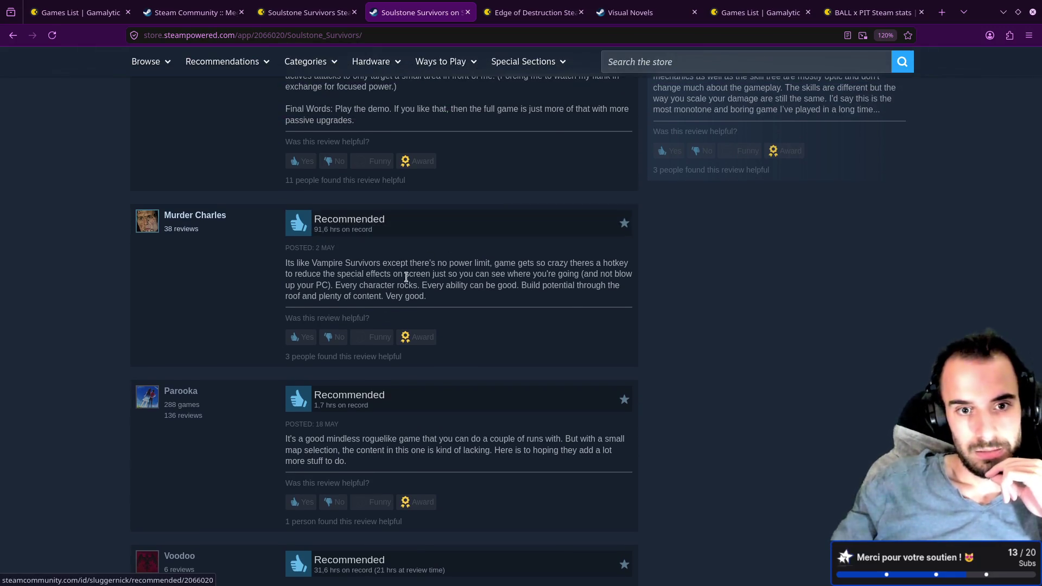
{"action": "left_click_drag", "start_coordinate": [319, 297], "coordinate": [382, 297]}
{"action": "right_click", "coordinate": [375, 302]}
{"action": "left_click", "coordinate": [381, 313]}
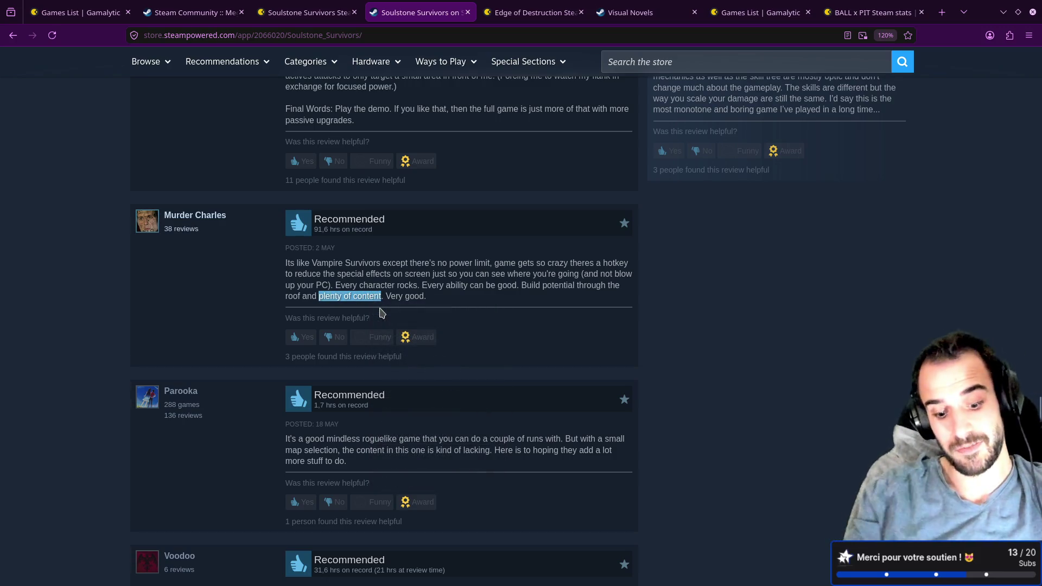
{"action": "key", "text": "alt+Tab"}
- Add a '#### Positive' heading under Soulstone with the bullet '- plenty of content (Scope trap)'
{"action": "key", "text": "k"}
{"action": "key", "text": "k"}
{"action": "key", "text": "k"}
{"action": "key", "text": "j"}
{"action": "key", "text": "o"}
{"action": "key", "text": "Return"}
{"action": "type", "text": "#### Positio"}
{"action": "key", "text": "BackSpace"}
{"action": "type", "text": "ve"}
{"action": "key", "text": "Return"}
{"action": "key", "text": "Return"}
{"action": "type", "text": "- "}
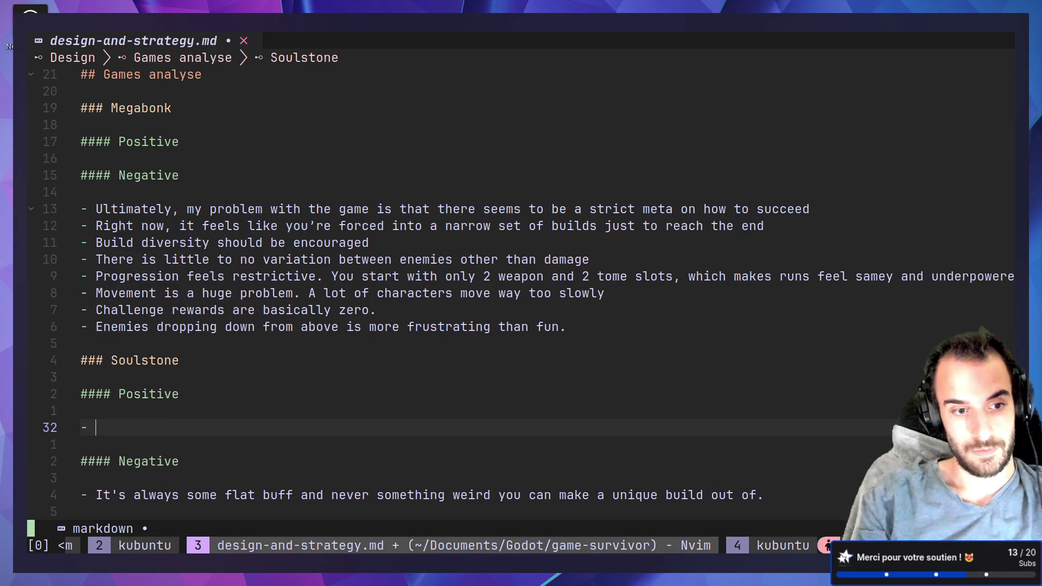
{"action": "type", "text": "plenty of content"}
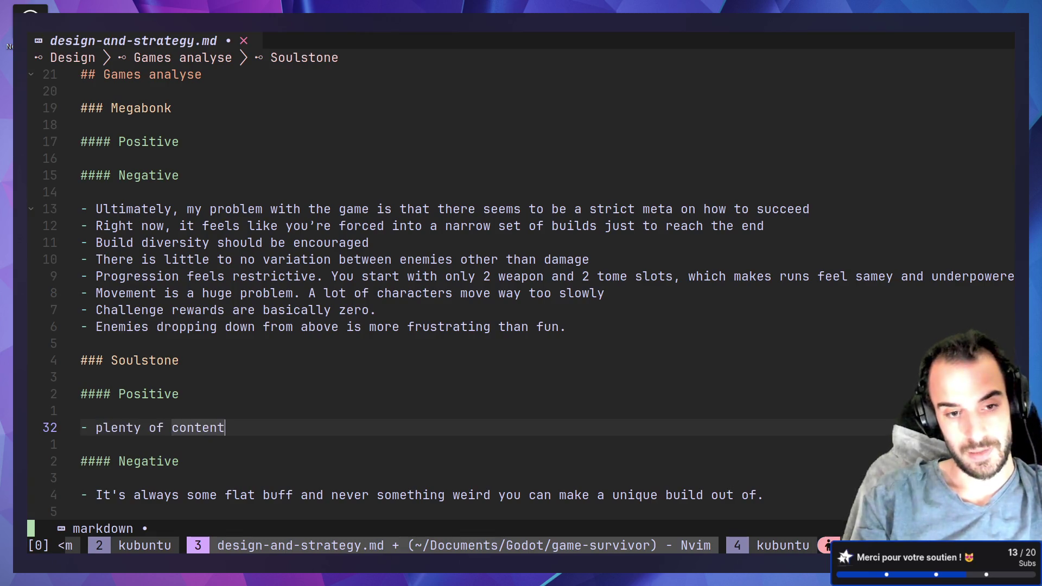
{"action": "type", "text": " ("}
{"action": "type", "text": "Scope trap"}
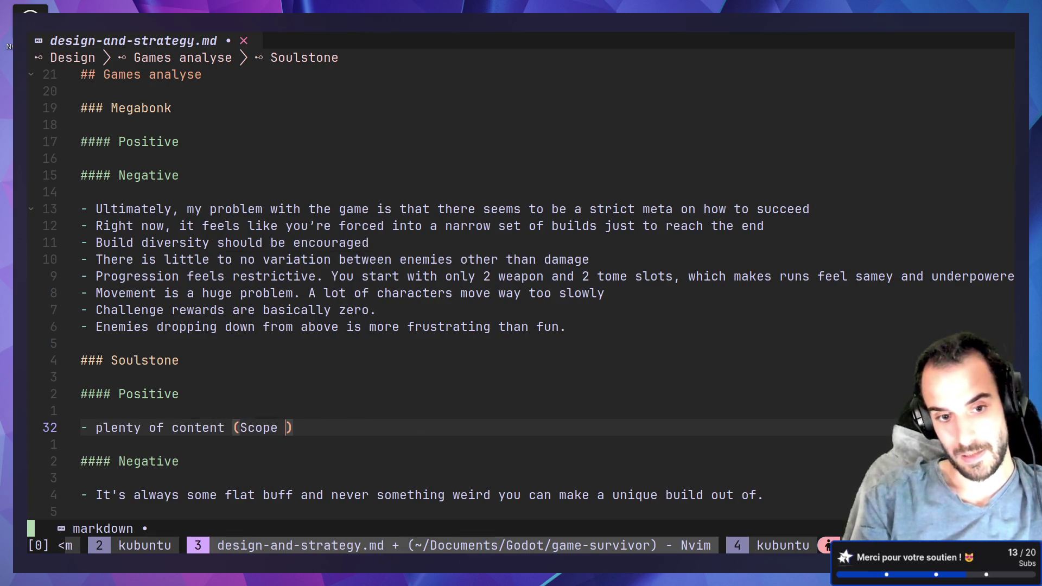
- Save design-and-strategy.md with :w and switch back to the Steam reviews
{"action": "key", "text": "Escape"}
{"action": "type", "text": ":w"}
{"action": "key", "text": "Return"}
{"action": "key", "text": "j"}
{"action": "key", "text": "j"}
{"action": "key", "text": "j"}
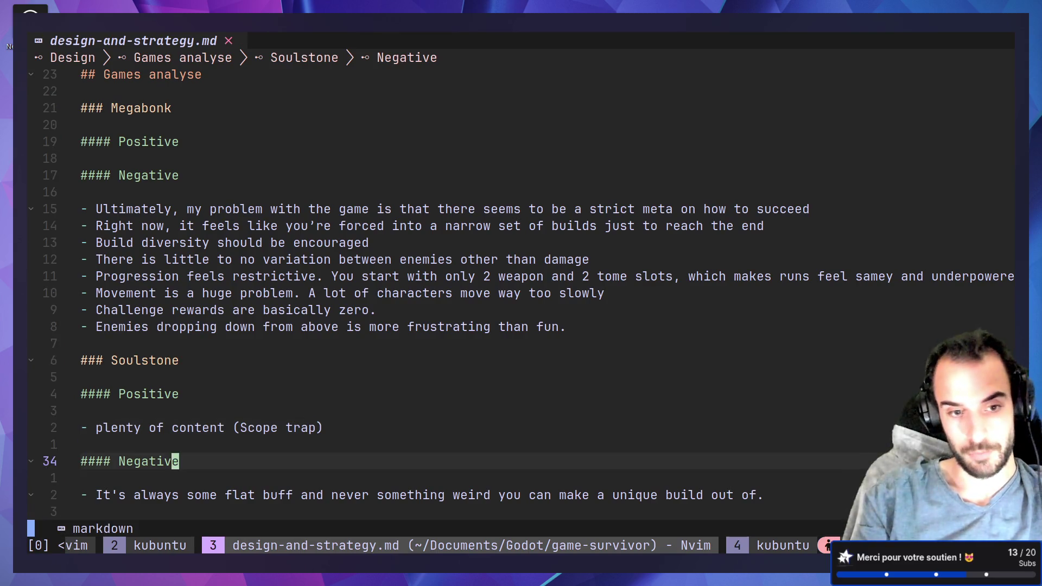
{"action": "key", "text": "k"}
{"action": "key", "text": "k"}
{"action": "key", "text": "k"}
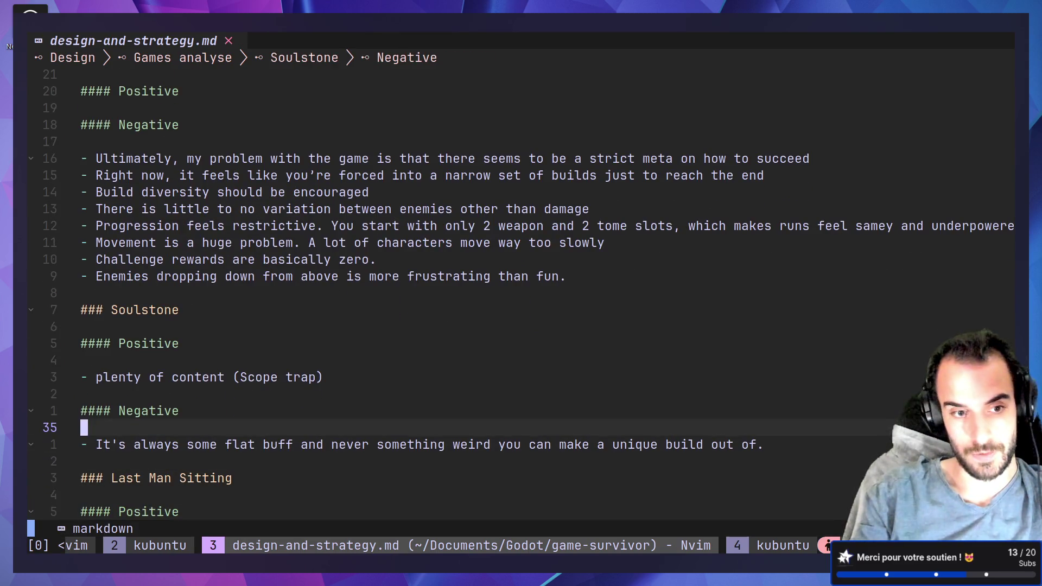
{"action": "key", "text": "alt+Tab"}
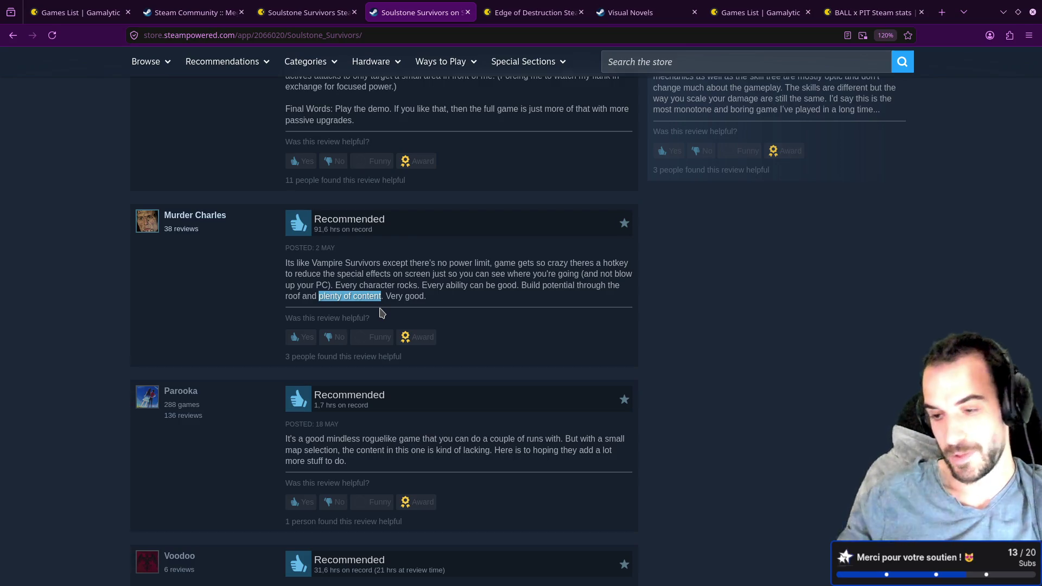
- Clear the earlier selection and pick out single words like 'good' in the review
{"action": "left_click", "coordinate": [426, 285]}
{"action": "double_click", "coordinate": [432, 286]}
{"action": "double_click", "coordinate": [415, 297]}
{"action": "left_click", "coordinate": [395, 295]}
{"action": "double_click", "coordinate": [449, 295]}
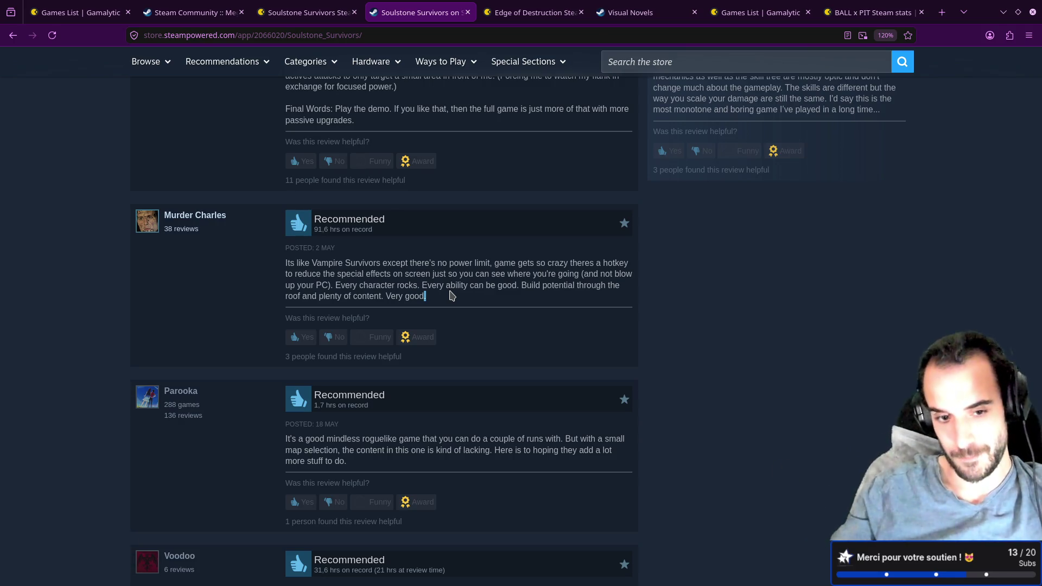
- Scroll further and highlight the complaint 'the content in this one is kind of lacking'
{"action": "scroll", "coordinate": [471, 295], "scroll_direction": "down", "scroll_amount": 1}
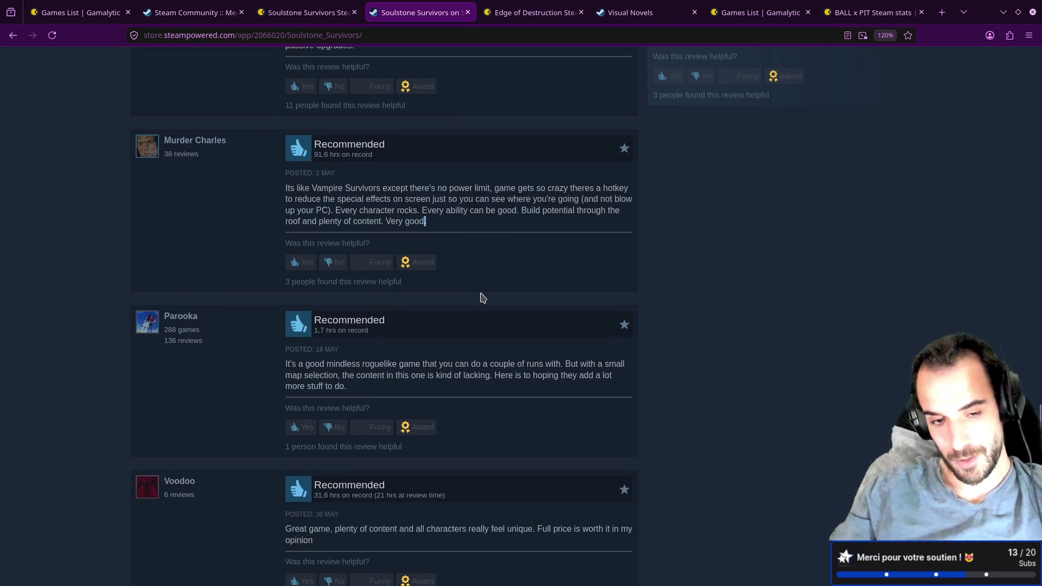
{"action": "scroll", "coordinate": [489, 293], "scroll_direction": "down", "scroll_amount": 1}
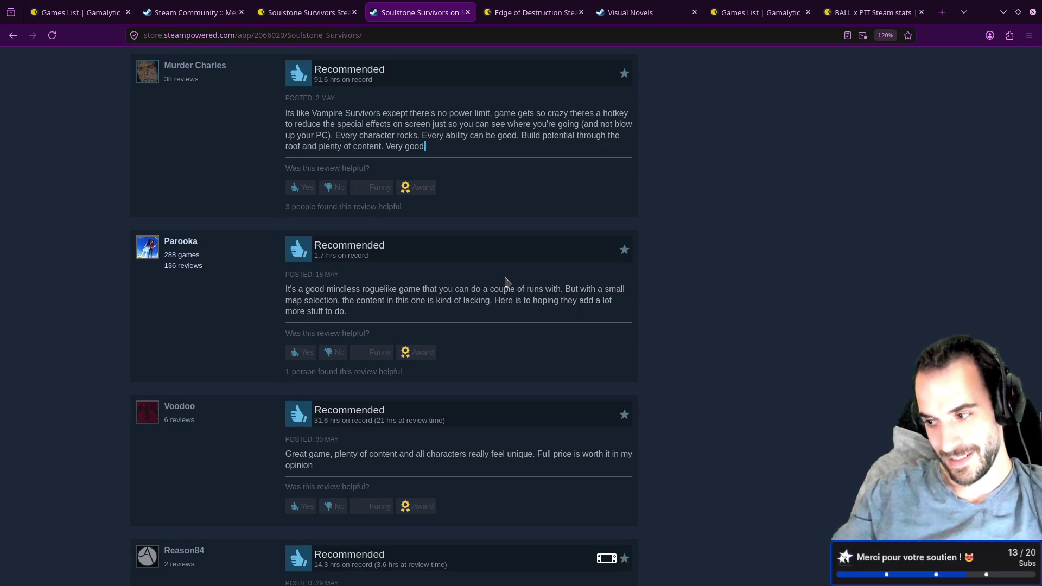
{"action": "scroll", "coordinate": [508, 280], "scroll_direction": "down", "scroll_amount": 2}
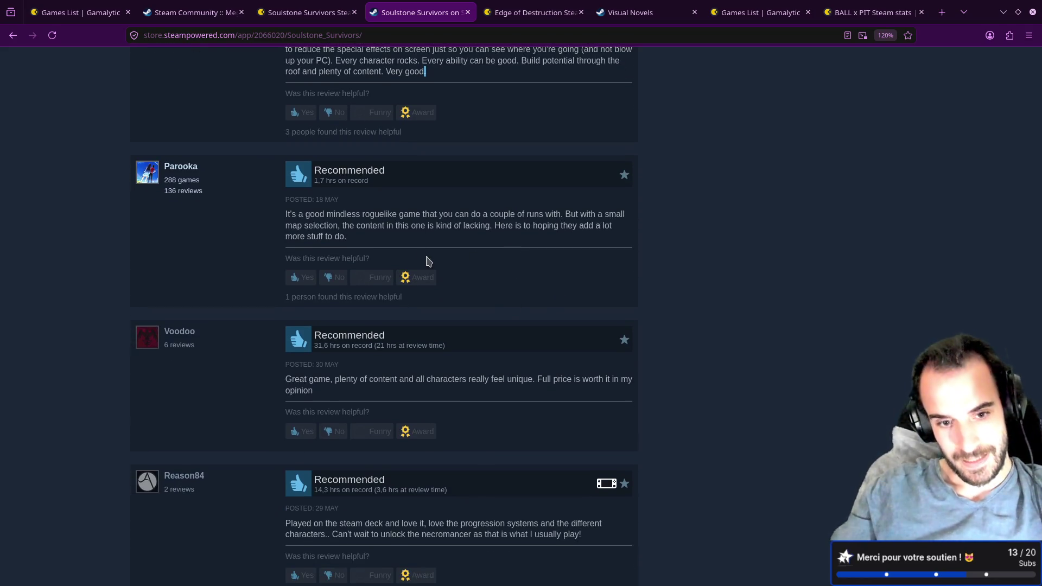
{"action": "scroll", "coordinate": [438, 248], "scroll_direction": "down", "scroll_amount": 5}
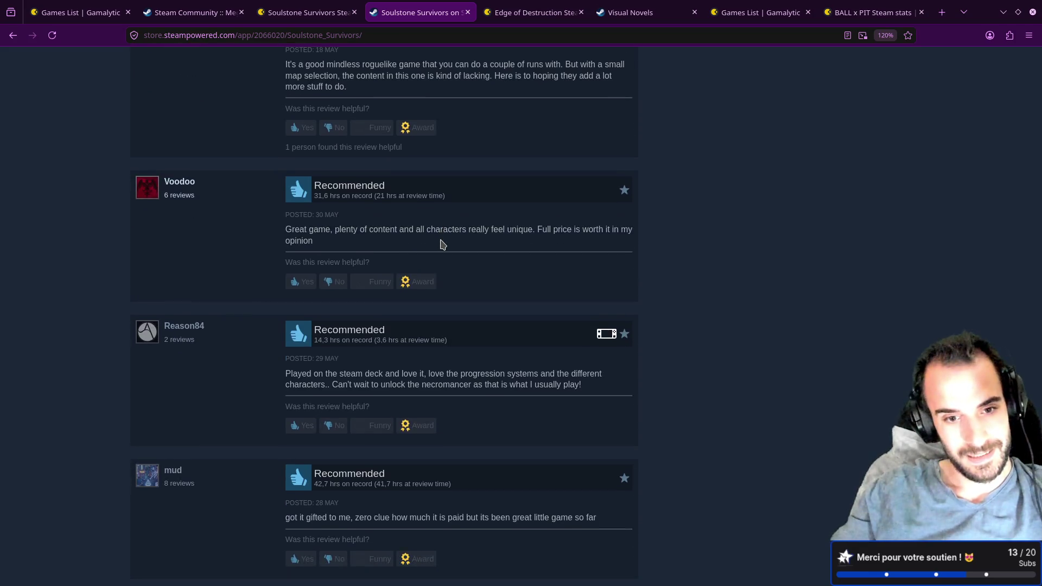
{"action": "scroll", "coordinate": [440, 243], "scroll_direction": "up", "scroll_amount": 7}
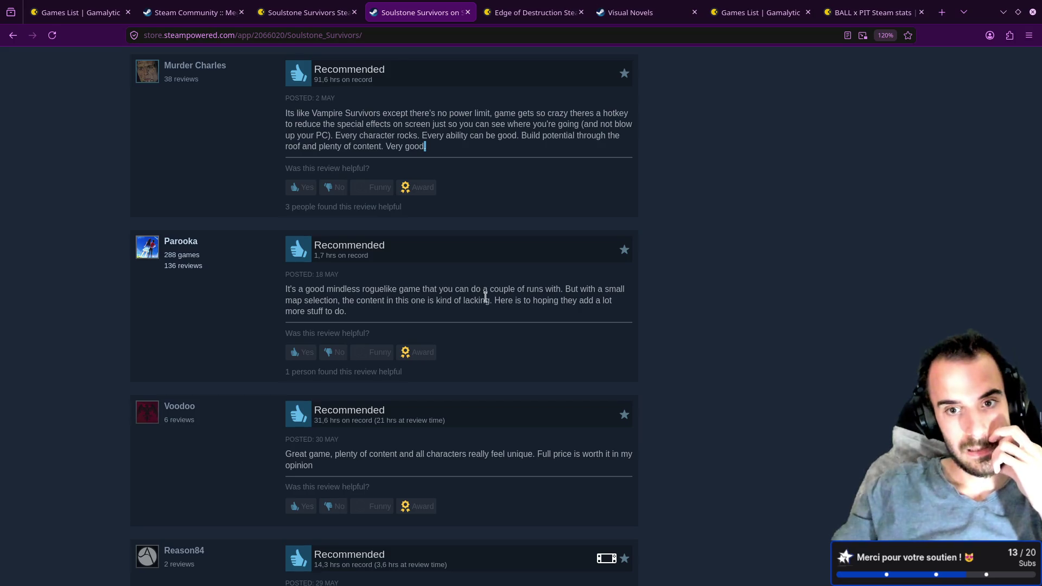
{"action": "left_click_drag", "start_coordinate": [403, 301], "coordinate": [450, 291]}
{"action": "left_click", "coordinate": [384, 301]}
{"action": "left_click_drag", "start_coordinate": [363, 300], "coordinate": [465, 297]}
{"action": "left_click", "coordinate": [464, 298]}
{"action": "left_click_drag", "start_coordinate": [342, 300], "coordinate": [490, 300]}
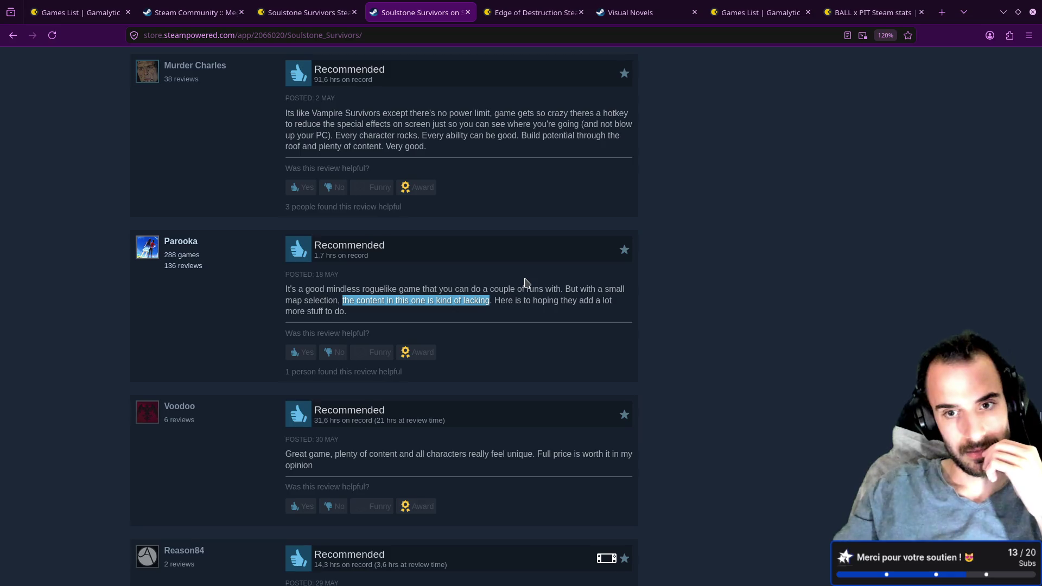
- Highlight the review praising plenty of content as worth the full price
{"action": "scroll", "coordinate": [519, 281], "scroll_direction": "down", "scroll_amount": 3}
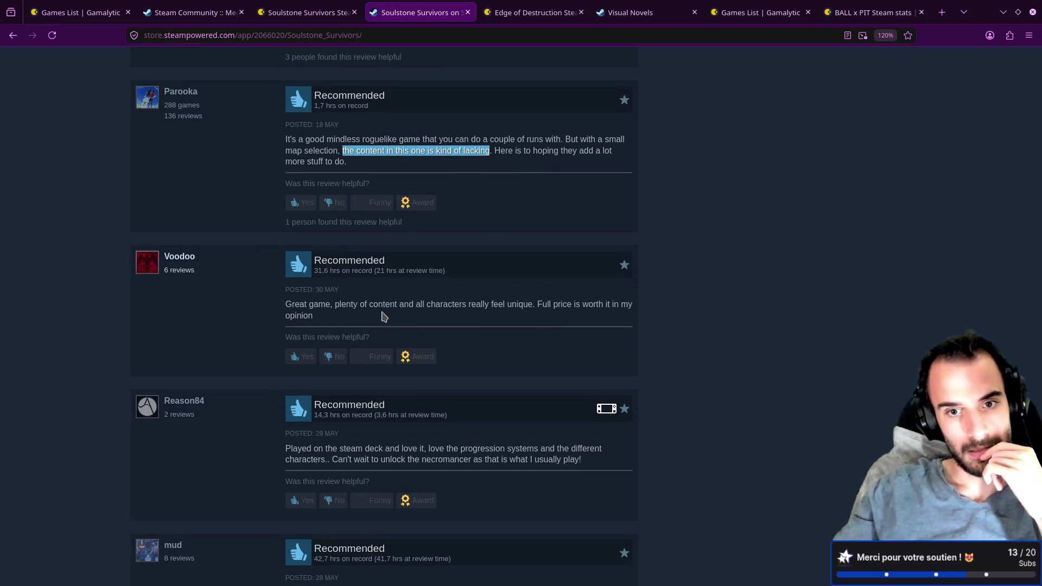
{"action": "left_click_drag", "start_coordinate": [332, 304], "coordinate": [424, 304]}
{"action": "left_click_drag", "start_coordinate": [492, 304], "coordinate": [562, 301]}
{"action": "left_click", "coordinate": [562, 302]}
{"action": "left_click_drag", "start_coordinate": [344, 142], "coordinate": [437, 167]}
{"action": "left_click", "coordinate": [438, 169]}
{"action": "left_click_drag", "start_coordinate": [343, 151], "coordinate": [507, 150]}
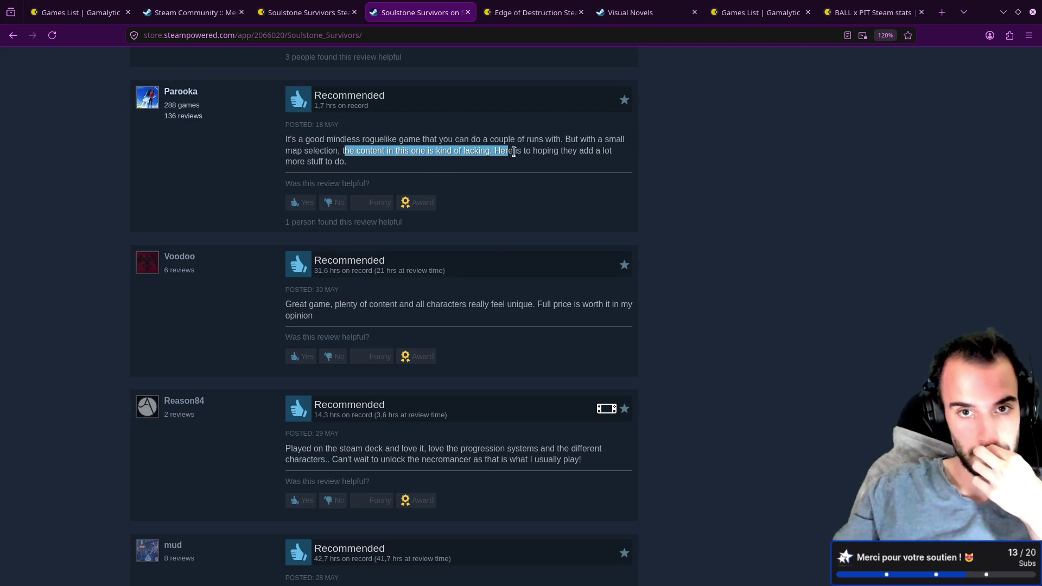
{"action": "left_click_drag", "start_coordinate": [331, 303], "coordinate": [445, 312]}
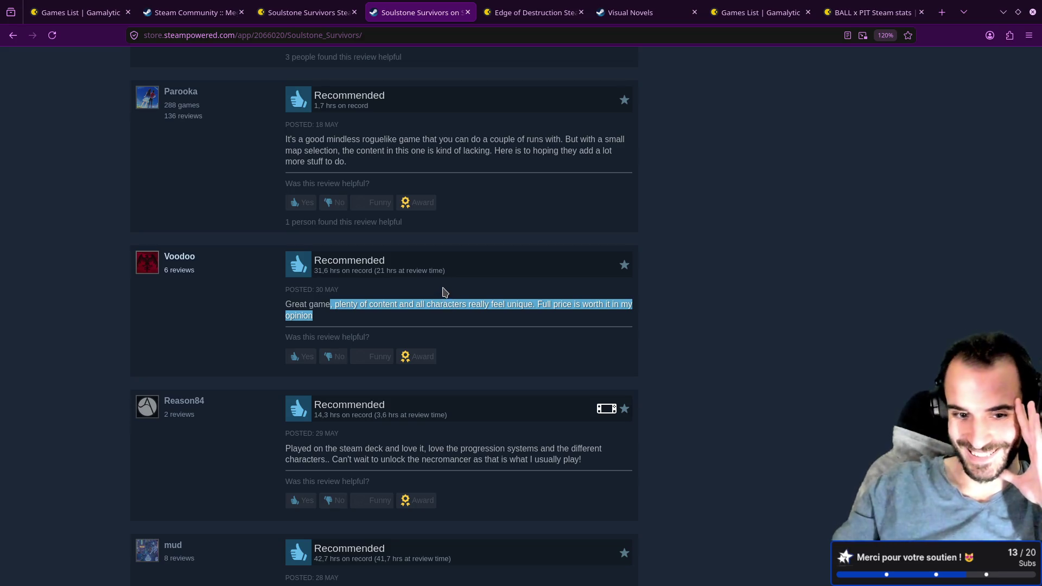
{"action": "scroll", "coordinate": [442, 292], "scroll_direction": "down", "scroll_amount": 4}
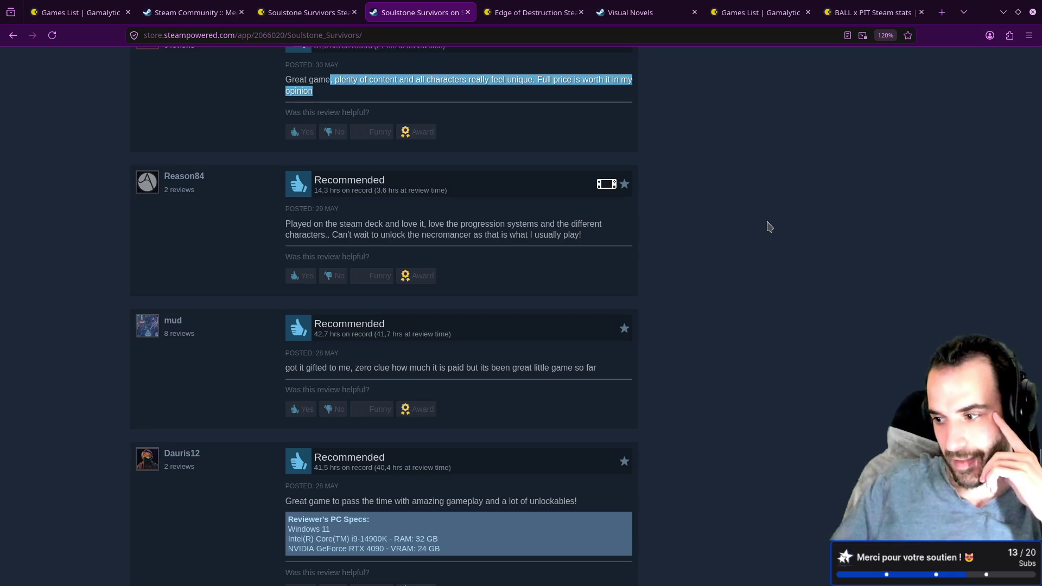
{"action": "scroll", "coordinate": [458, 216], "scroll_direction": "down", "scroll_amount": 1}
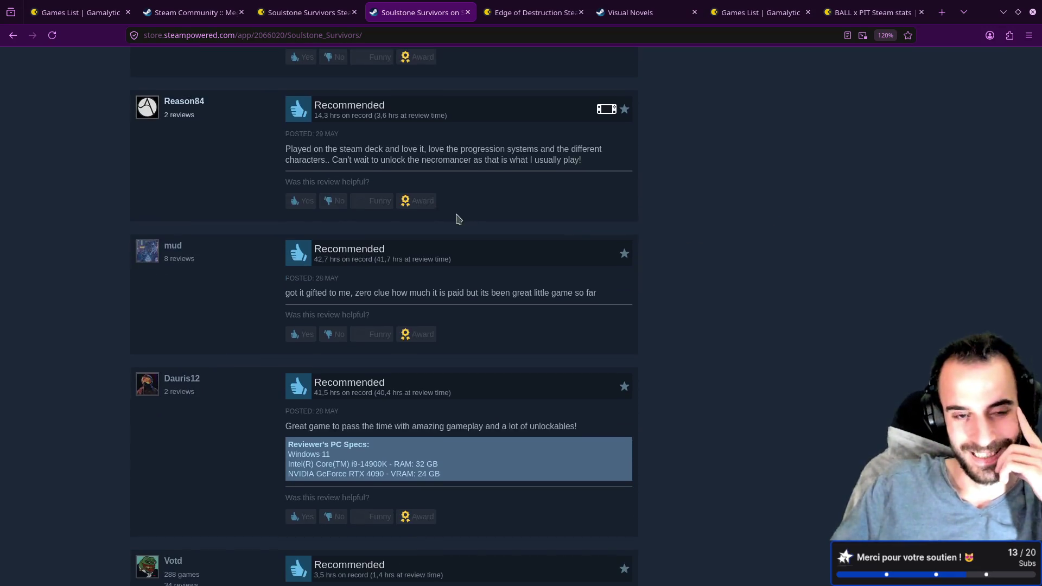
{"action": "scroll", "coordinate": [423, 233], "scroll_direction": "up", "scroll_amount": 4}
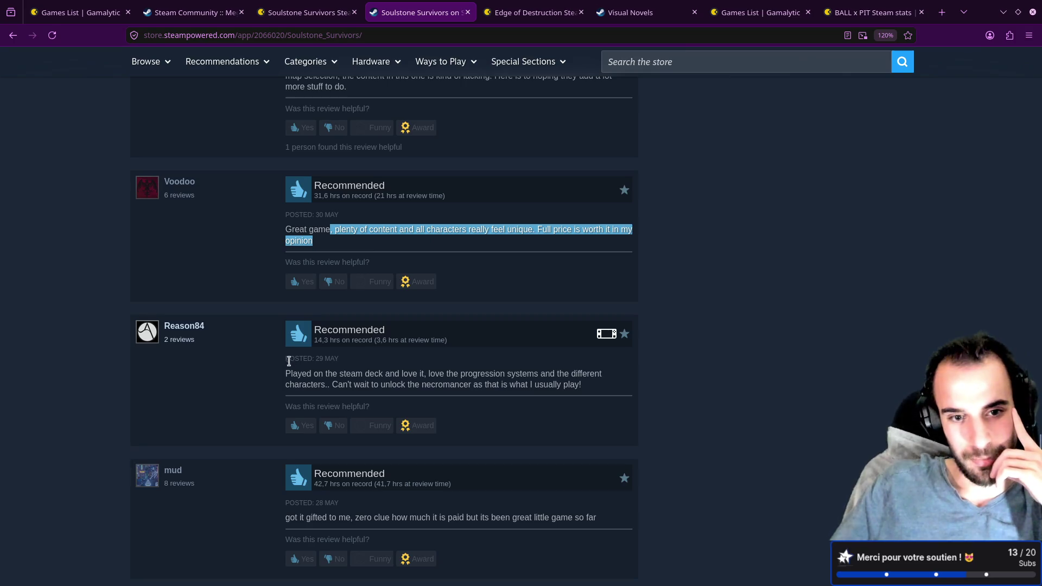
{"action": "scroll", "coordinate": [287, 361], "scroll_direction": "down", "scroll_amount": 1}
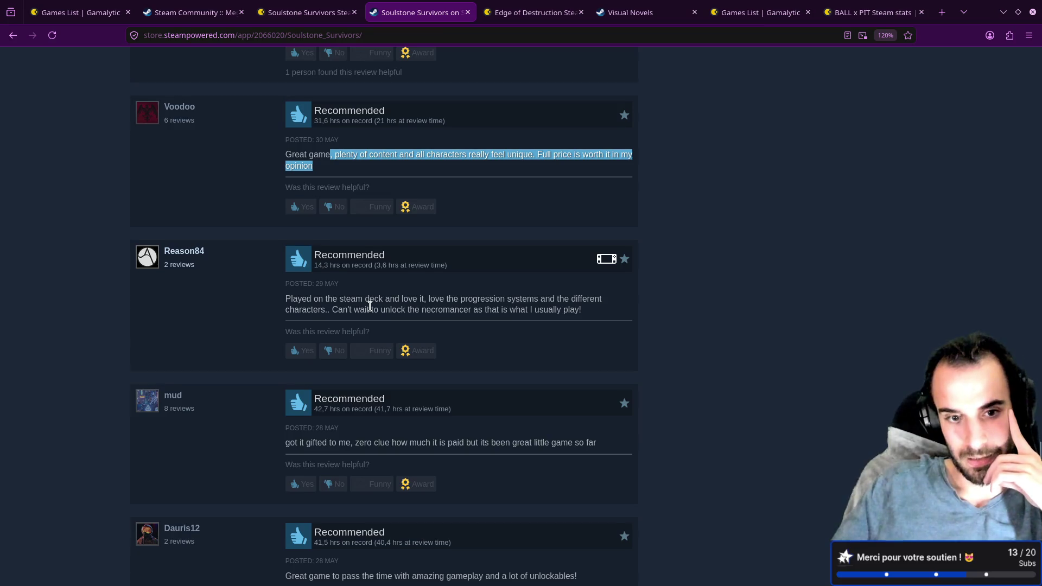
{"action": "scroll", "coordinate": [371, 308], "scroll_direction": "down", "scroll_amount": 2}
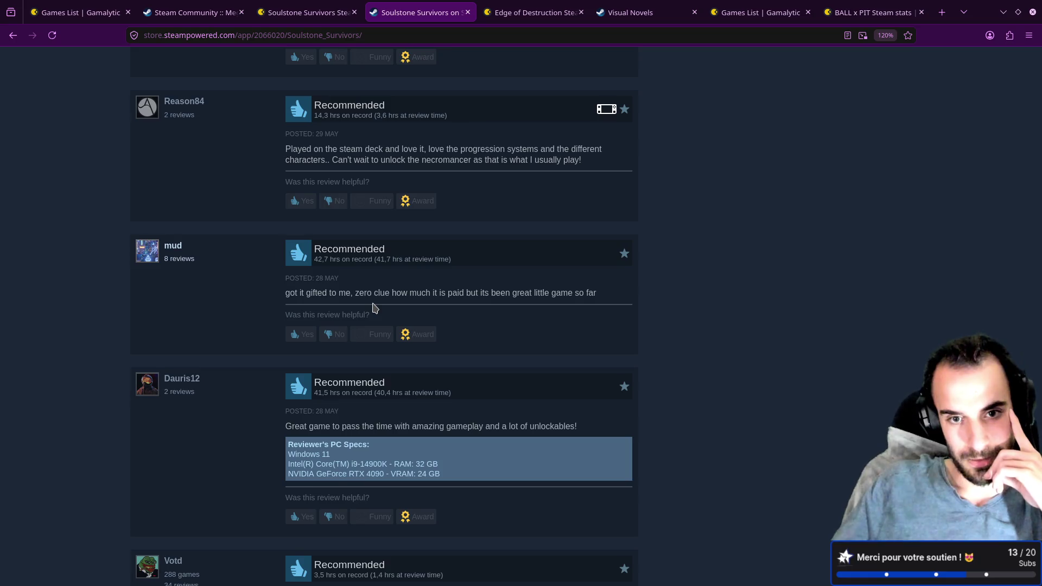
{"action": "scroll", "coordinate": [373, 308], "scroll_direction": "down", "scroll_amount": 3}
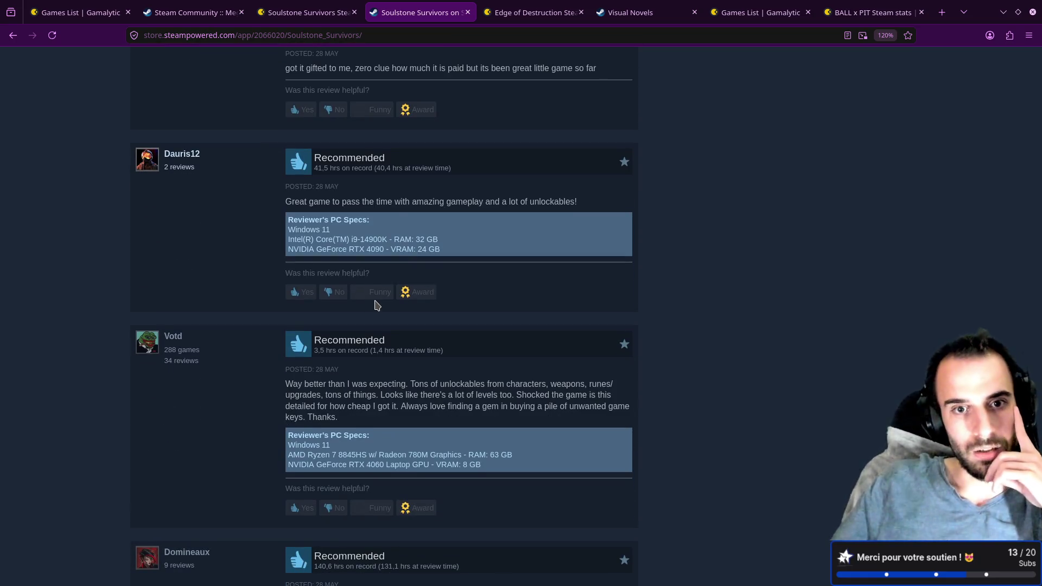
{"action": "left_click_drag", "start_coordinate": [281, 205], "coordinate": [338, 204]}
{"action": "left_click", "coordinate": [338, 205]}
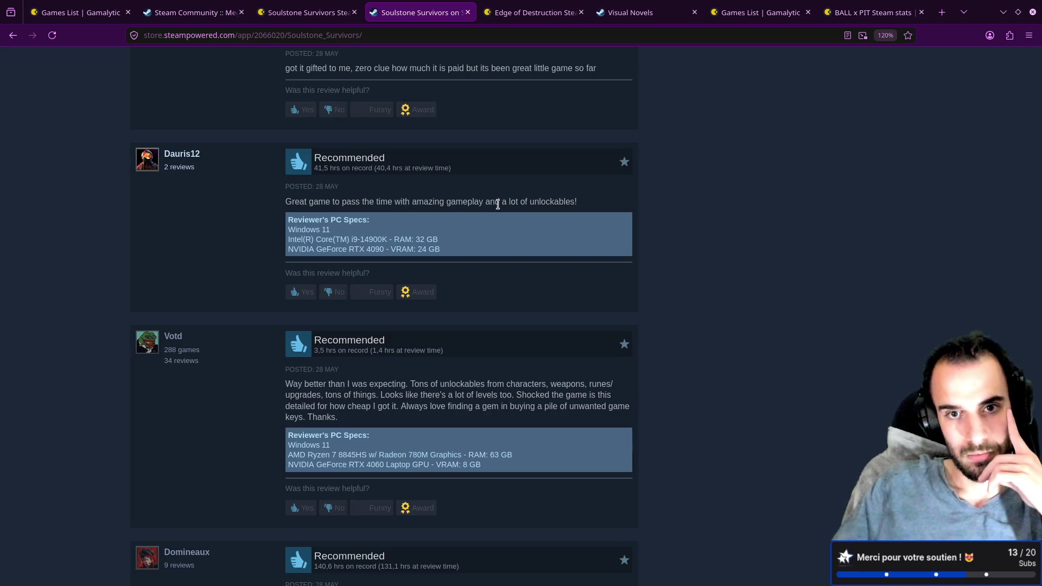
{"action": "left_click_drag", "start_coordinate": [509, 201], "coordinate": [595, 205]}
{"action": "left_click", "coordinate": [597, 206]}
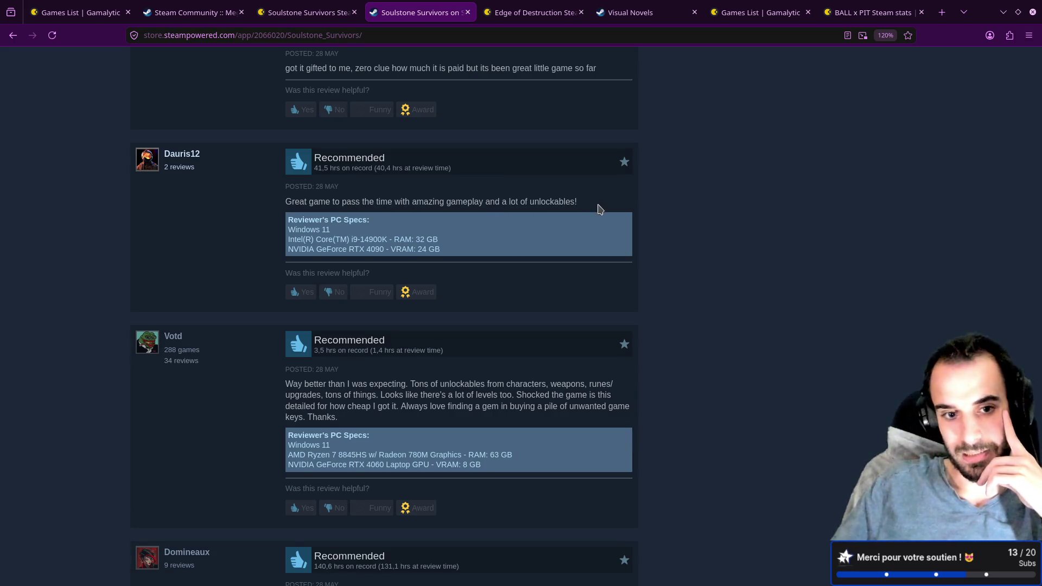
{"action": "scroll", "coordinate": [583, 224], "scroll_direction": "down", "scroll_amount": 3}
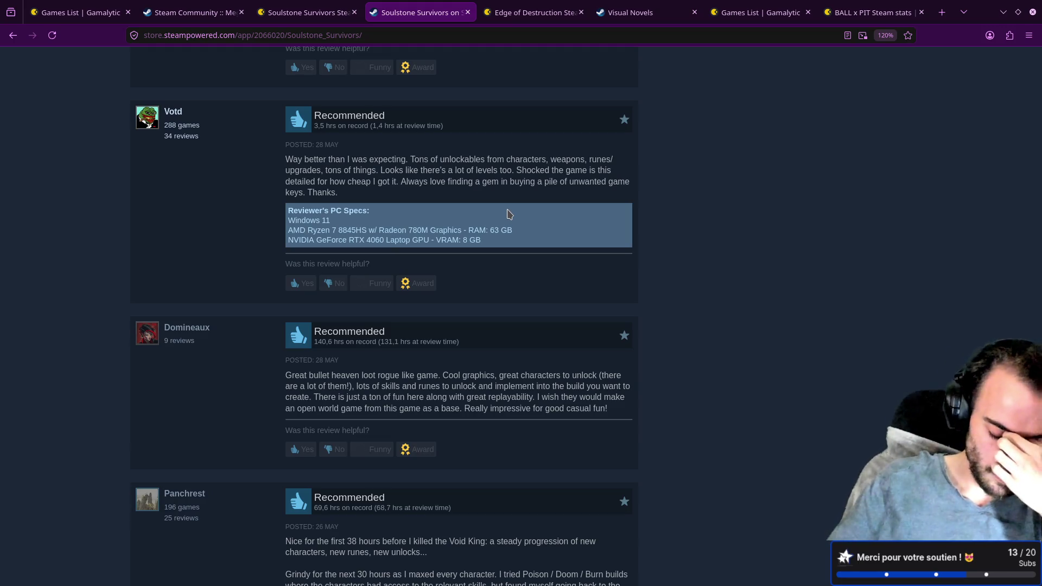
- Back in the notes, jump to the top and try a line selection around MAIN GOAL
{"action": "key", "text": "alt+Tab"}
{"action": "key", "text": "j"}
{"action": "key", "text": "g"}
{"action": "key", "text": "g"}
{"action": "key", "text": "j"}
{"action": "key", "text": "j"}
{"action": "key", "text": "V"}
{"action": "key", "text": "0"}
{"action": "key", "text": "j"}
{"action": "key", "text": "y"}
{"action": "key", "text": "l"}
{"action": "key", "text": "l"}
{"action": "key", "text": "l"}
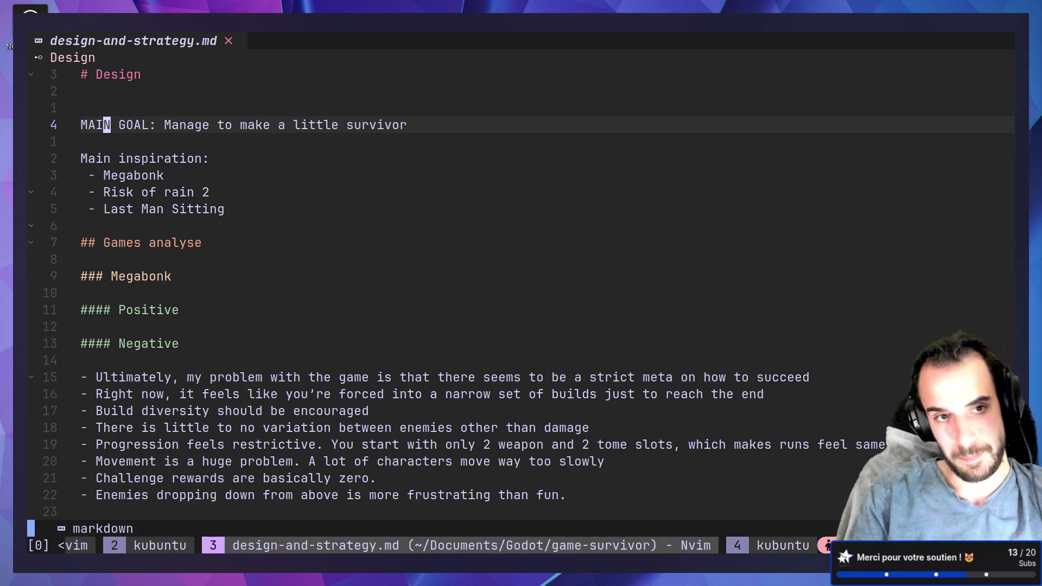
- Jump between the Soulstone notes and the top, deleting an extra blank line under Design
{"action": "key", "text": "k"}
{"action": "key", "text": "k"}
{"action": "key", "text": "j"}
{"action": "key", "text": "j"}
{"action": "key", "text": "j"}
{"action": "key", "text": "ctrl+d"}
{"action": "key", "text": "ctrl+d"}
{"action": "key", "text": "ctrl+d"}
{"action": "key", "text": "ctrl+d"}
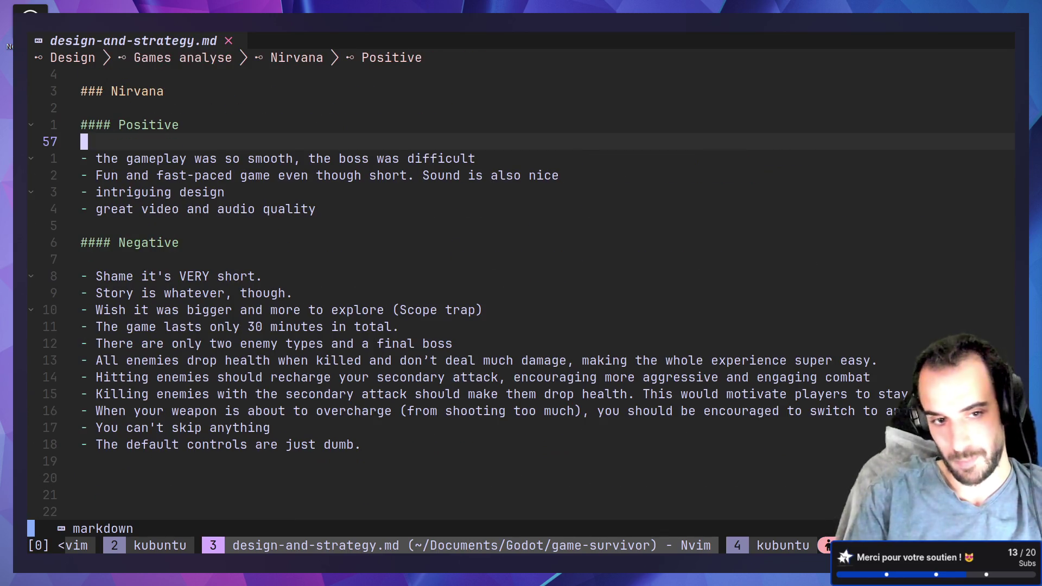
{"action": "key", "text": "ctrl+u"}
{"action": "key", "text": "ctrl+u"}
{"action": "key", "text": "ctrl+u"}
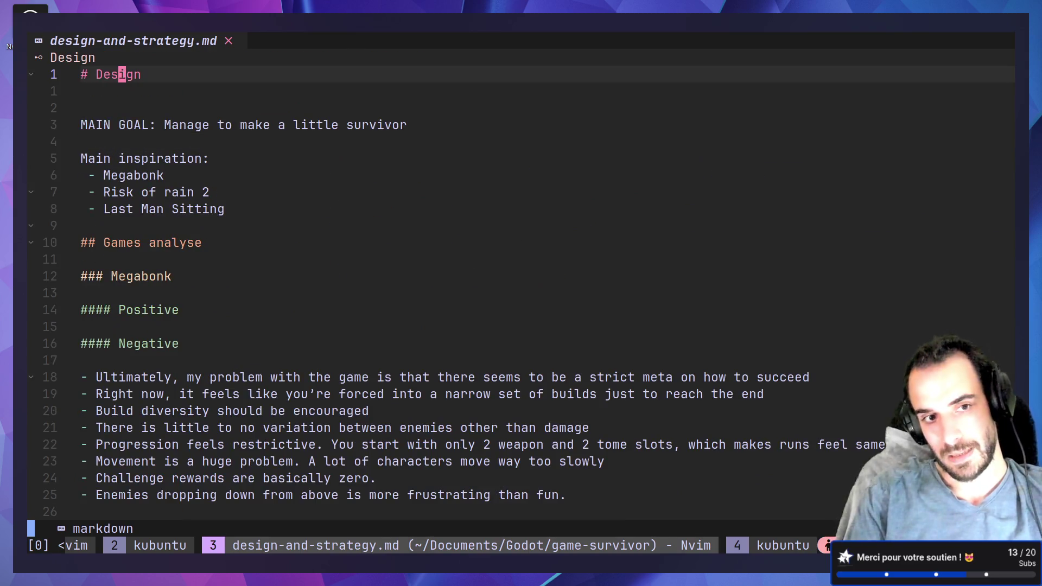
{"action": "key", "text": "j"}
{"action": "key", "text": "j"}
{"action": "key", "text": "d"}
{"action": "key", "text": "d"}
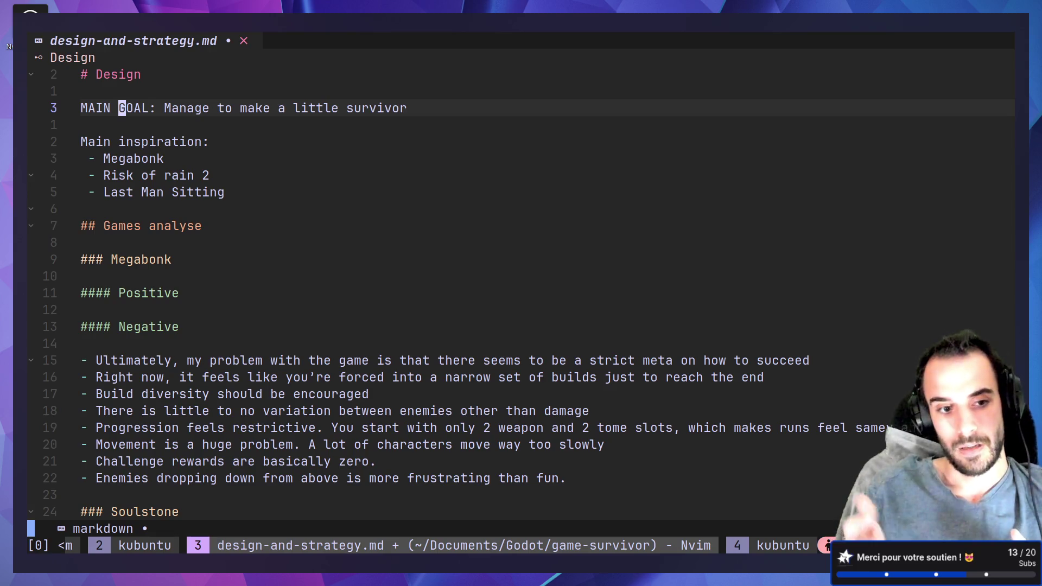
- Browse down to the Nirvana Positive and Negative notes, including the fast-paced game line
{"action": "key", "text": "j"}
{"action": "key", "text": "j"}
{"action": "key", "text": "j"}
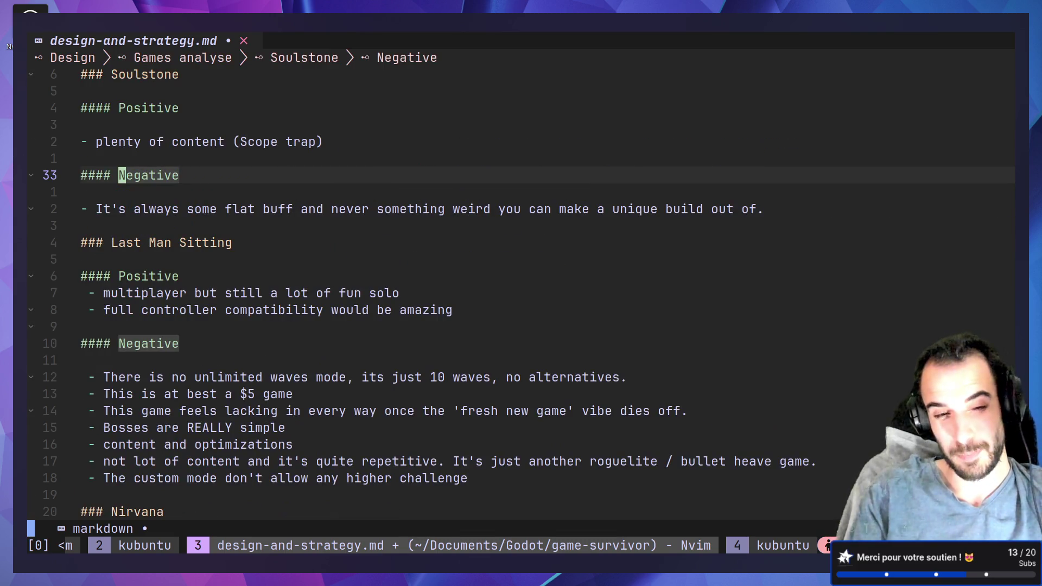
{"action": "key", "text": "ctrl+d"}
{"action": "key", "text": "ctrl+d"}
{"action": "key", "text": "k"}
{"action": "key", "text": "k"}
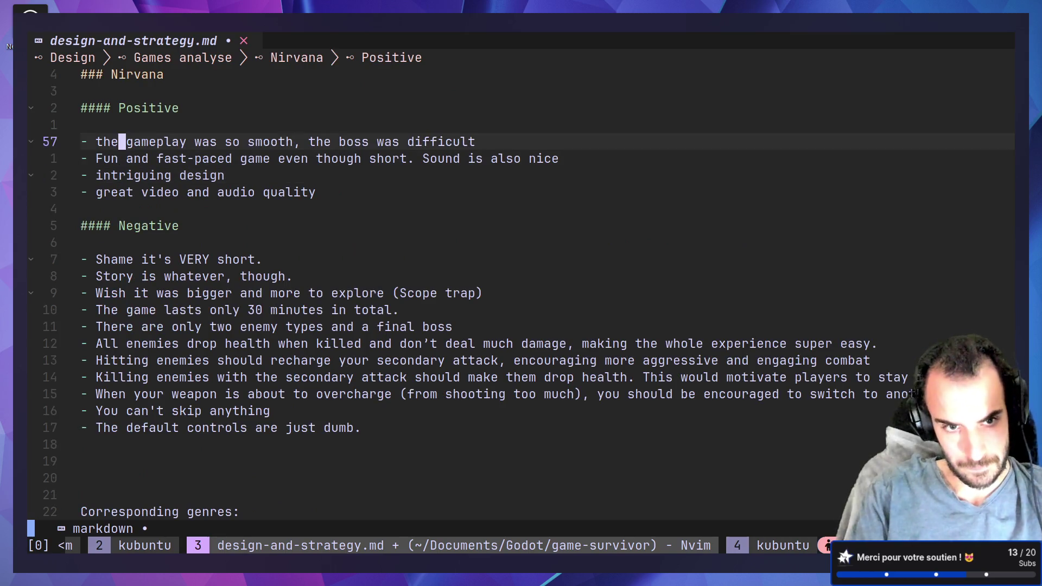
{"action": "key", "text": "j"}
{"action": "key", "text": "j"}
{"action": "key", "text": "j"}
{"action": "key", "text": "k"}
{"action": "key", "text": "k"}
{"action": "key", "text": "k"}
{"action": "key", "text": "j"}
{"action": "key", "text": "l"}
{"action": "key", "text": "l"}
{"action": "key", "text": "l"}
{"action": "key", "text": "l"}
{"action": "key", "text": "l"}
{"action": "key", "text": "l"}
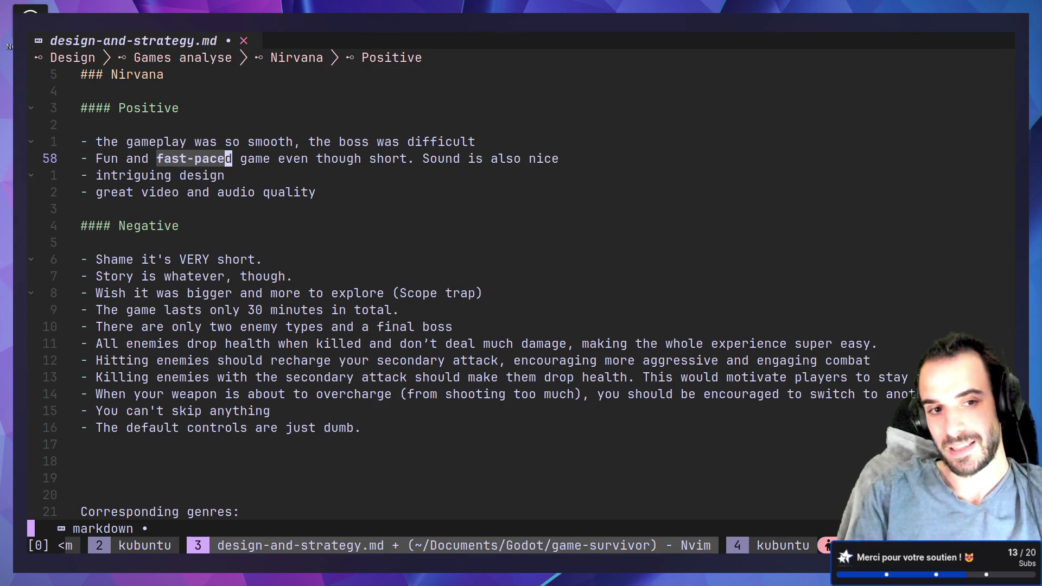
{"action": "key", "text": "Escape"}
- Move back up past the Last Man Sitting and Soulstone notes to the Megabonk section
{"action": "key", "text": "ctrl+u"}
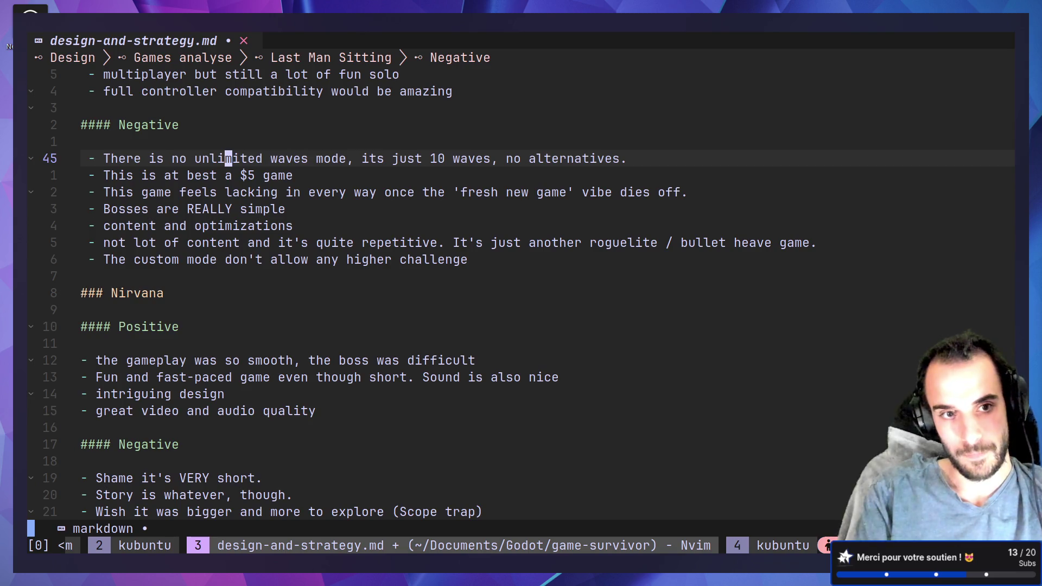
{"action": "key", "text": "ctrl+u"}
{"action": "key", "text": "ctrl+u"}
{"action": "key", "text": "k"}
{"action": "key", "text": "k"}
{"action": "key", "text": "k"}
{"action": "key", "text": "j"}
{"action": "key", "text": "j"}
{"action": "key", "text": "j"}
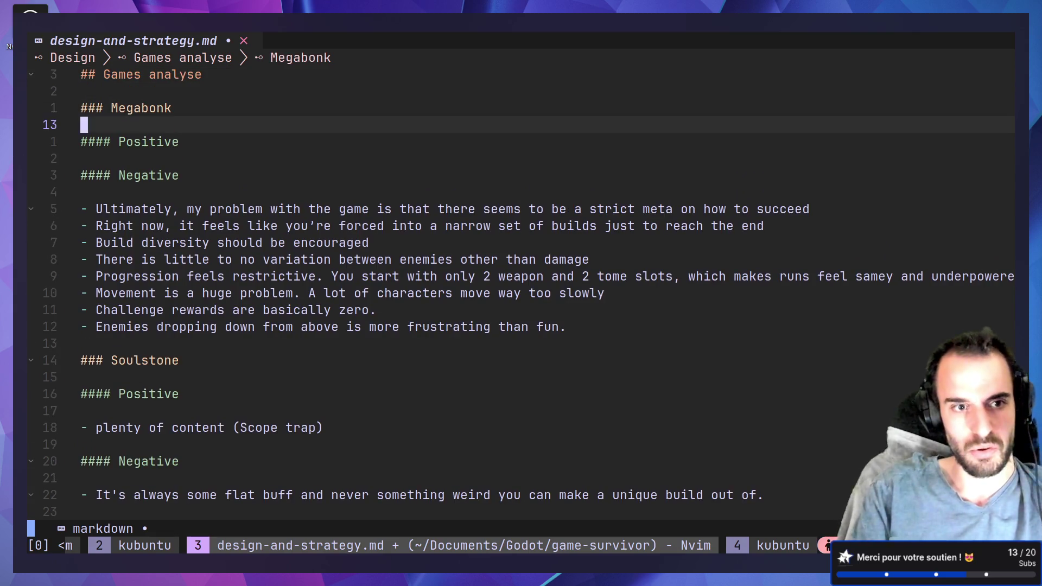
{"action": "key", "text": "j"}
{"action": "key", "text": "j"}
{"action": "key", "text": "j"}
{"action": "key", "text": "f"}
{"action": "key", "text": "o"}
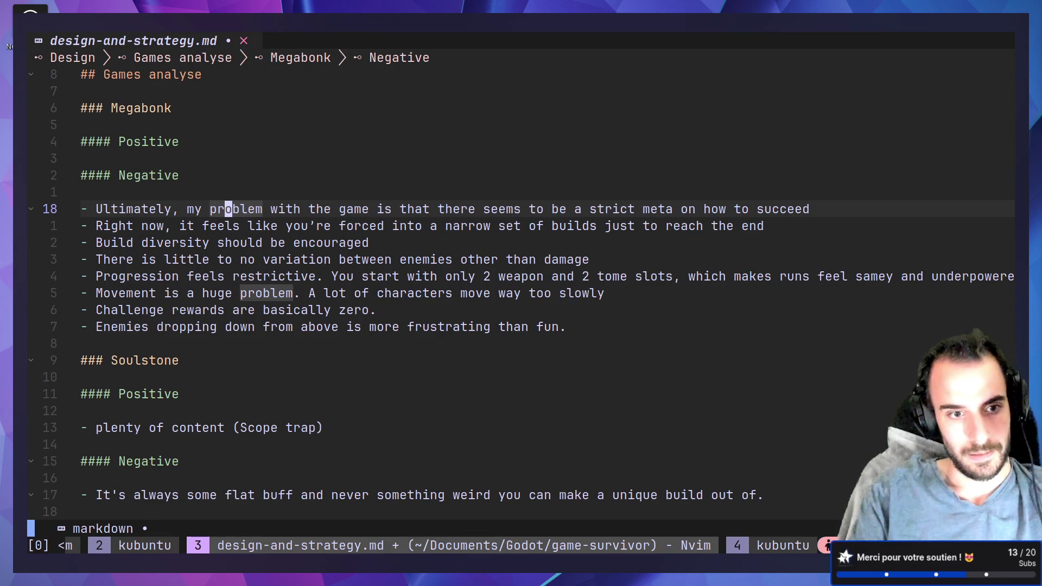
{"action": "key", "text": "1"}
{"action": "key", "text": "3"}
{"action": "key", "text": "j"}
{"action": "key", "text": "k"}
{"action": "key", "text": "j"}
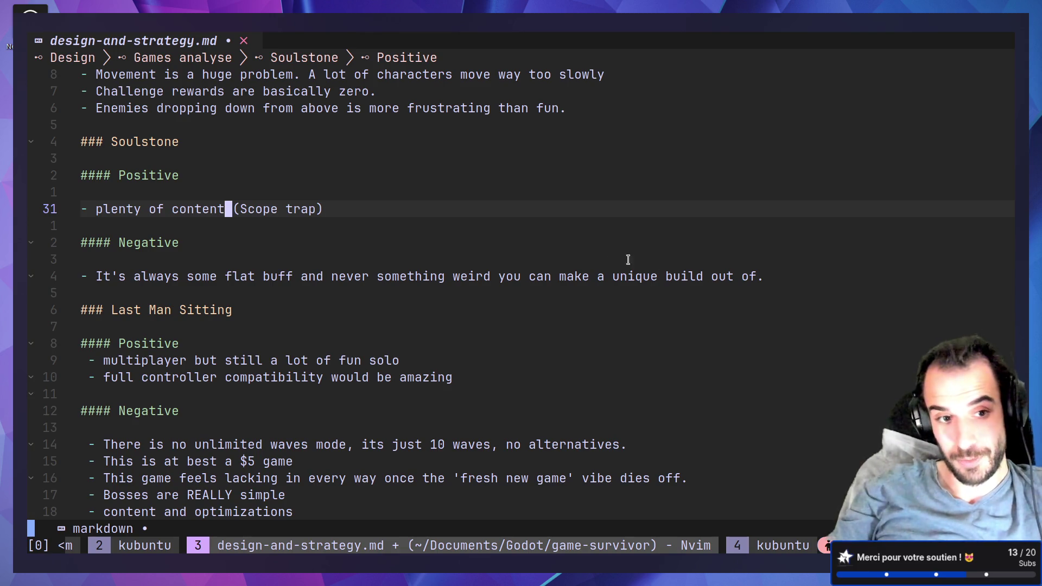
{"action": "key", "text": "O"}
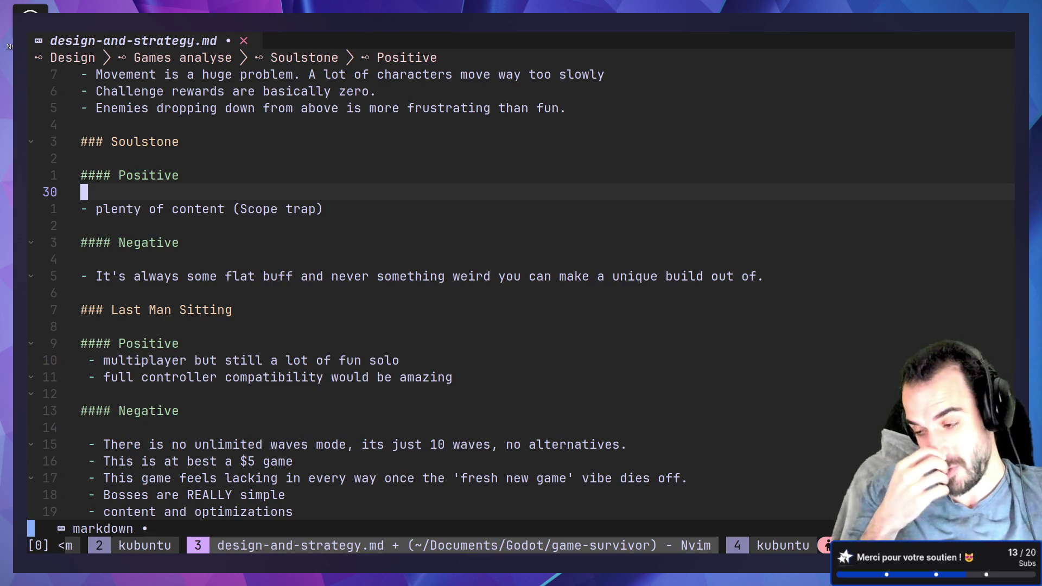
- Save the design notes with :w, review the Soulstone entries, and return to the reviews
{"action": "type", "text": ":w"}
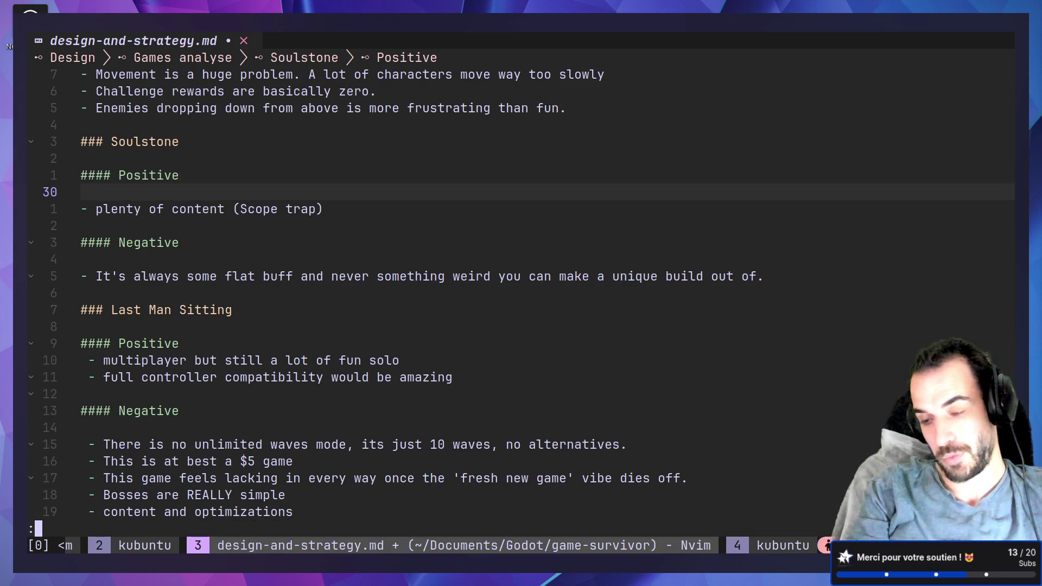
{"action": "key", "text": "Return"}
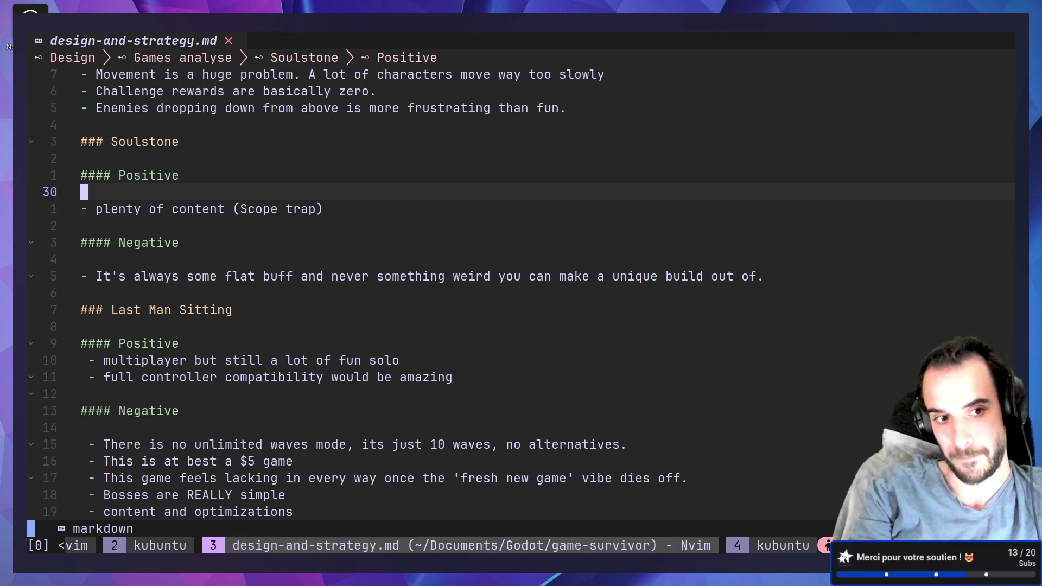
{"action": "key", "text": "j"}
{"action": "key", "text": "j"}
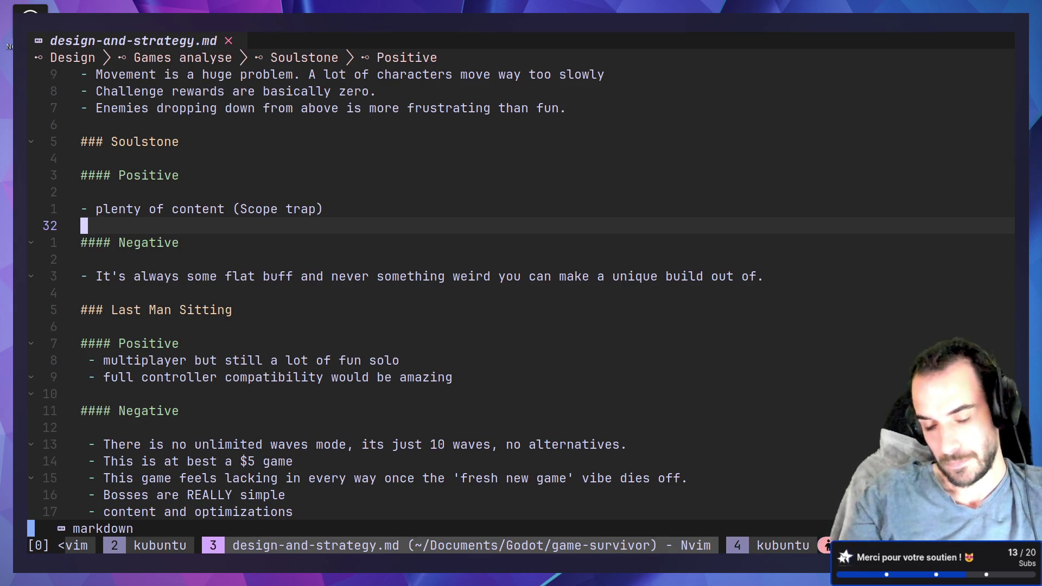
{"action": "key", "text": "k"}
{"action": "key", "text": "k"}
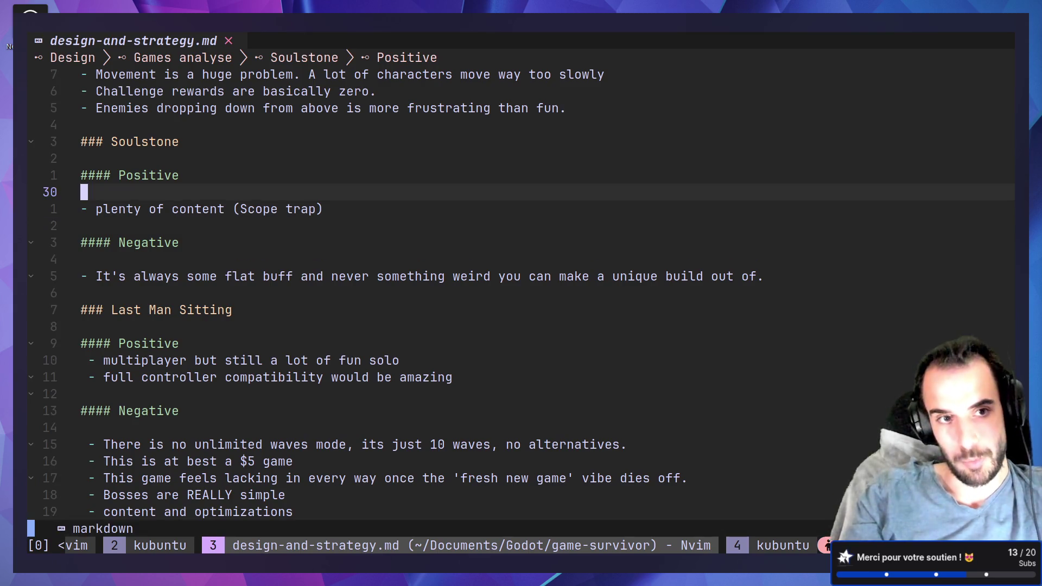
{"action": "key", "text": "j"}
{"action": "key", "text": "j"}
{"action": "key", "text": "j"}
{"action": "key", "text": "alt+Tab"}
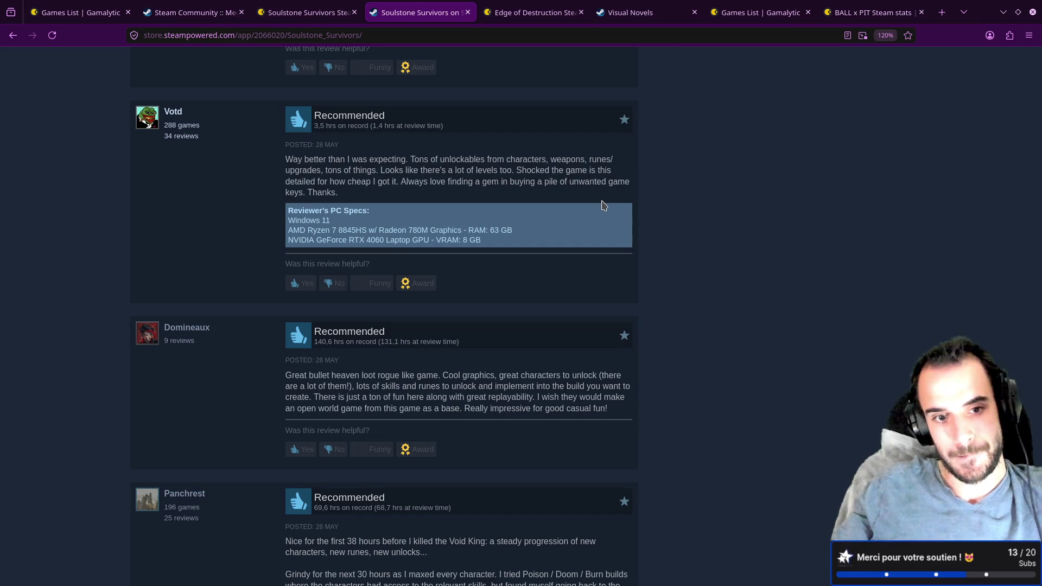
- Read a review, highlighting its 'lots of skills' and open world remarks
{"action": "scroll", "coordinate": [602, 206], "scroll_direction": "down", "scroll_amount": 5}
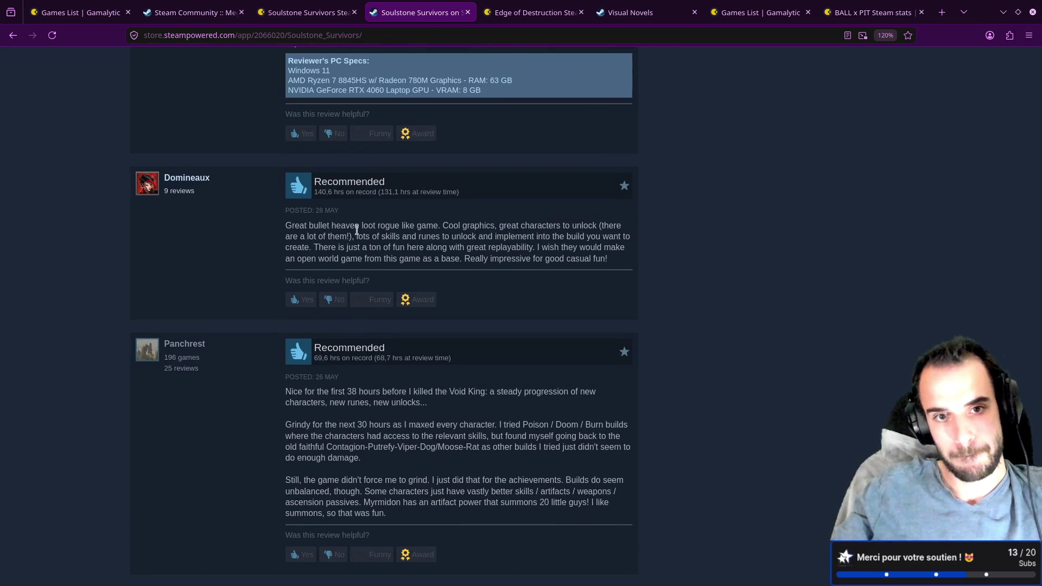
{"action": "left_click_drag", "start_coordinate": [582, 225], "coordinate": [602, 224]}
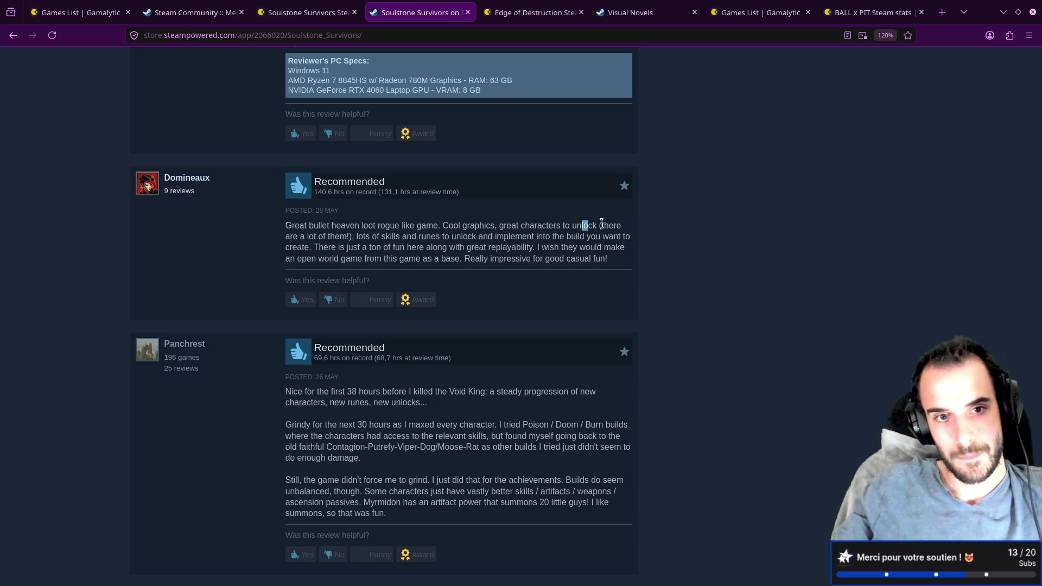
{"action": "left_click_drag", "start_coordinate": [298, 236], "coordinate": [421, 235]}
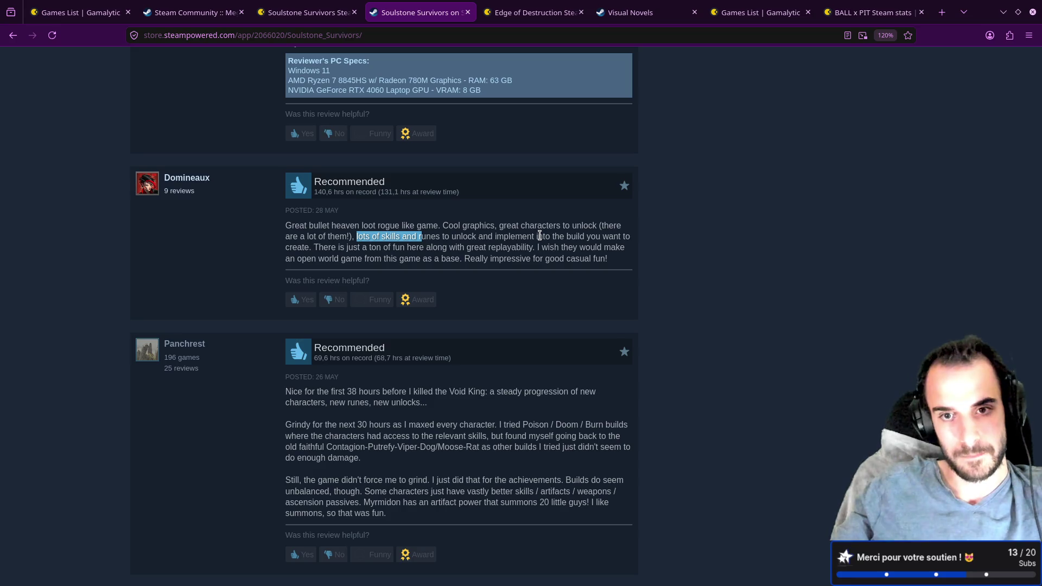
{"action": "left_click_drag", "start_coordinate": [306, 258], "coordinate": [417, 259]}
{"action": "mouse_move", "coordinate": [480, 259]}
{"action": "left_mouse_down"}
{"action": "mouse_move", "coordinate": [491, 247]}
{"action": "mouse_move", "coordinate": [455, 259]}
{"action": "left_mouse_up"}
{"action": "left_click", "coordinate": [524, 247]}
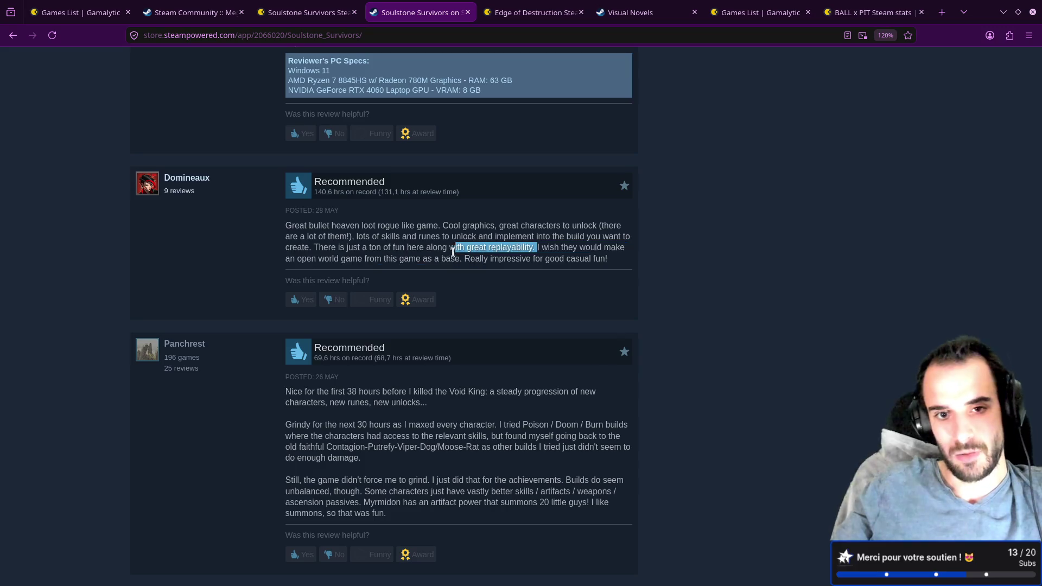
{"action": "left_click", "coordinate": [471, 252]}
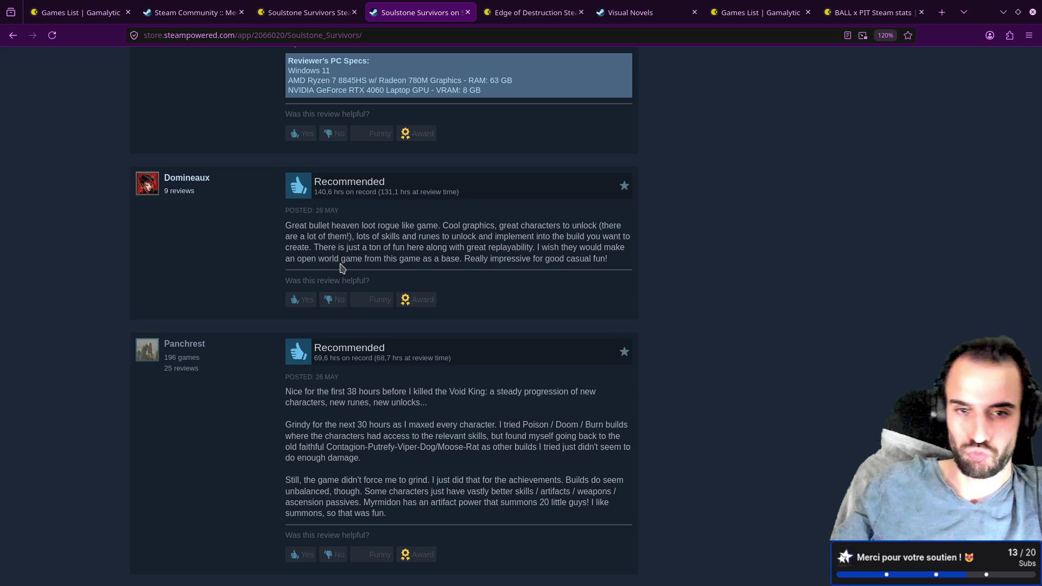
- Copy 'great replayability' and paste it as a new Soulstone positive below 'plenty of content'
{"action": "left_click_drag", "start_coordinate": [313, 248], "coordinate": [525, 244]}
{"action": "right_click", "coordinate": [526, 244]}
{"action": "left_click", "coordinate": [525, 253]}
{"action": "key", "text": "alt+h"}
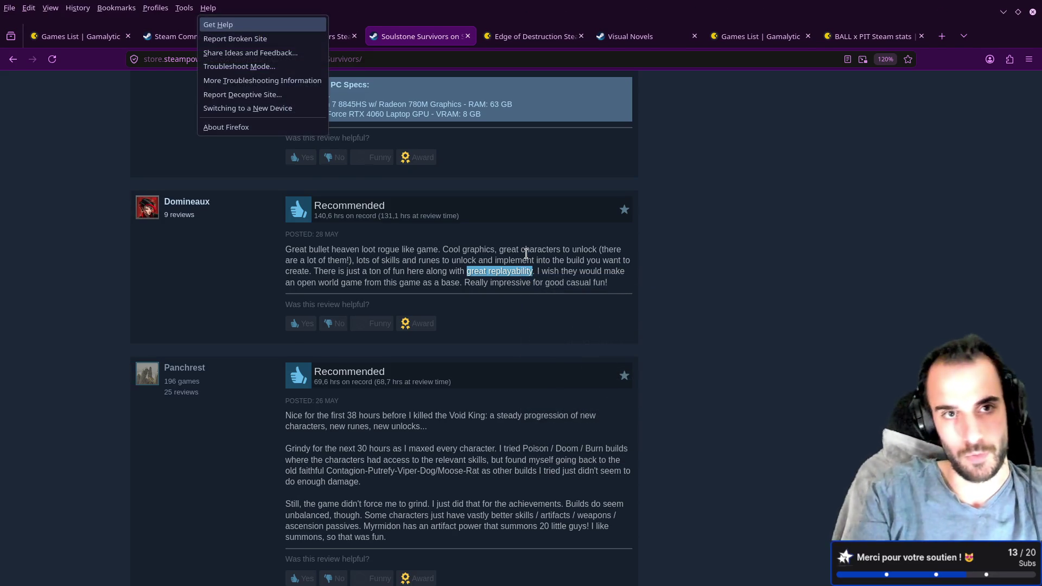
{"action": "key", "text": "Escape"}
{"action": "key", "text": "alt+Tab"}
{"action": "key", "text": "j"}
{"action": "key", "text": "j"}
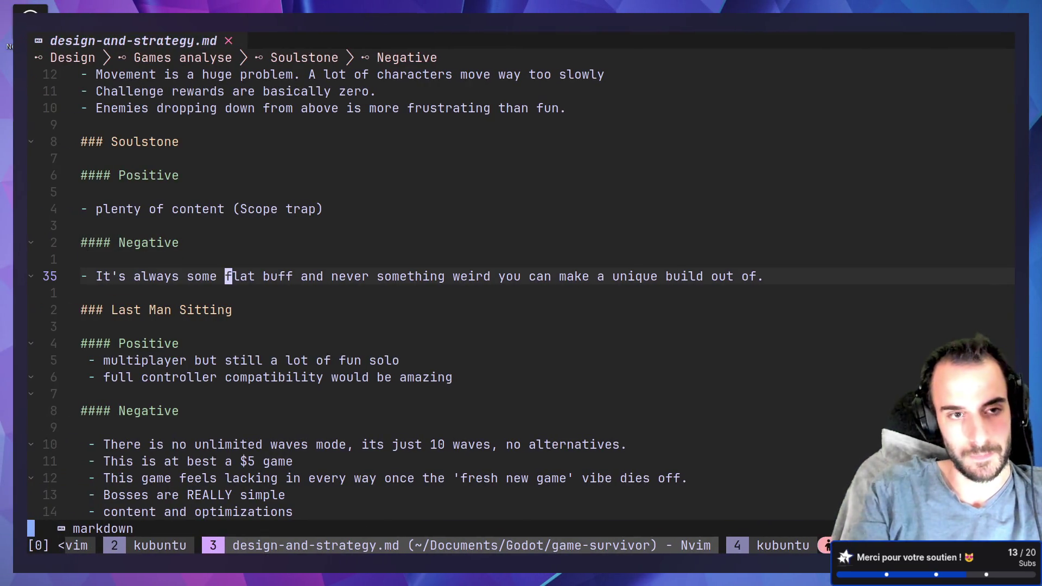
{"action": "key", "text": "k"}
{"action": "key", "text": "k"}
{"action": "key", "text": "k"}
{"action": "key", "text": "k"}
{"action": "type", "text": "o-"}
{"action": "key", "text": "ctrl+shift+v"}
{"action": "key", "text": "Escape"}
{"action": "key", "text": "alt+Tab"}
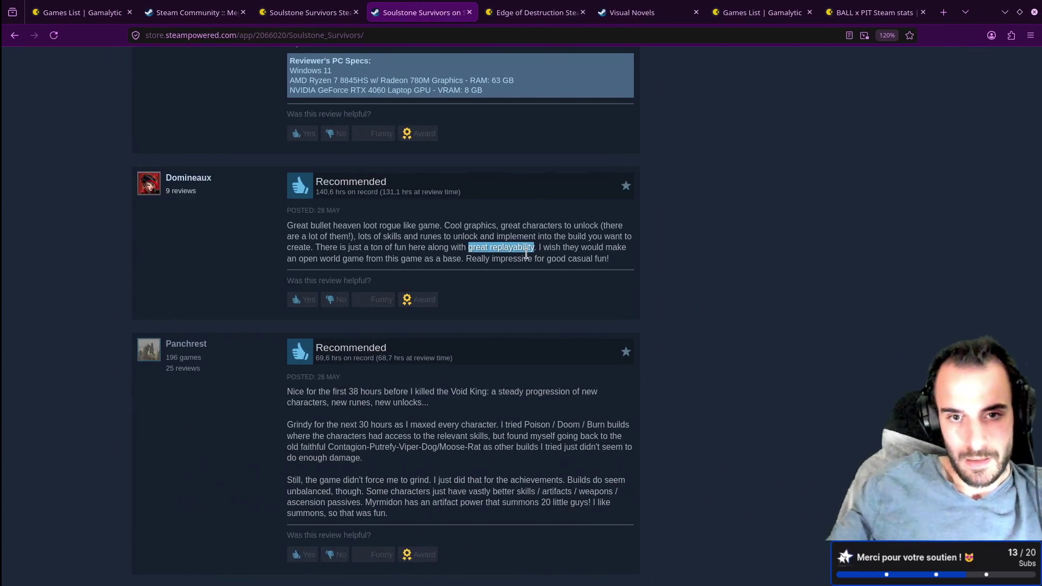
- Select and copy the remark about grinding only for the achievements
{"action": "scroll", "coordinate": [525, 254], "scroll_direction": "down", "scroll_amount": 3}
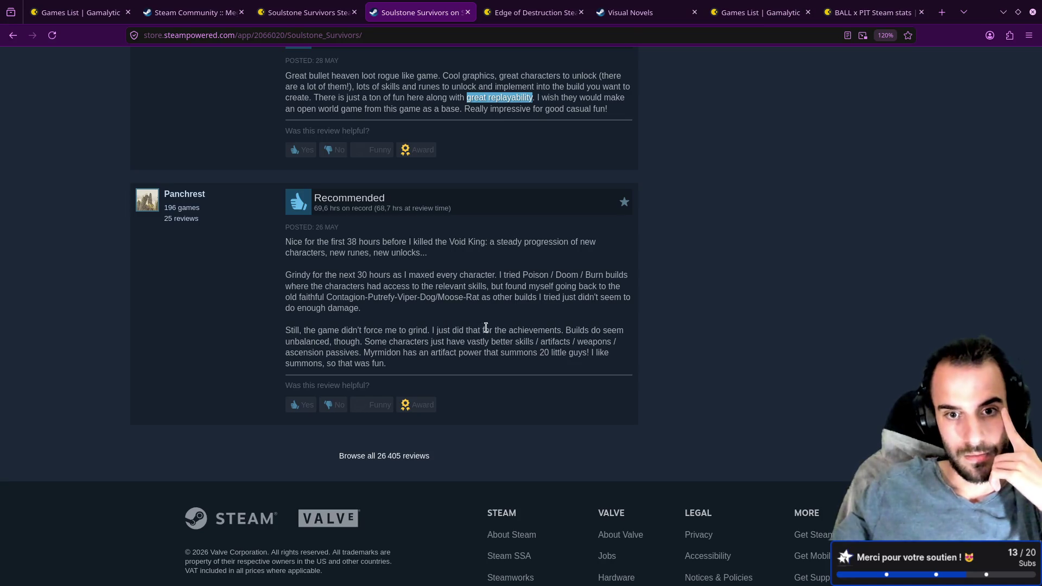
{"action": "left_click_drag", "start_coordinate": [430, 329], "coordinate": [561, 328]}
{"action": "right_click", "coordinate": [561, 328]}
{"action": "left_click", "coordinate": [578, 338]}
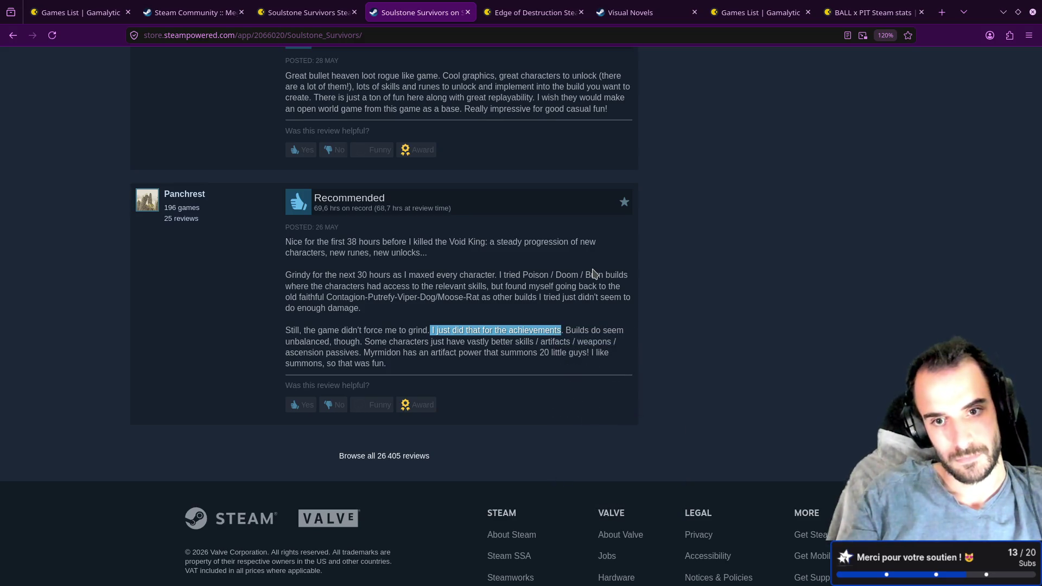
- Paste 'I just did that for the achievements' as a new Soulstone positive and save
{"action": "key", "text": "alt+Tab"}
{"action": "key", "text": "o"}
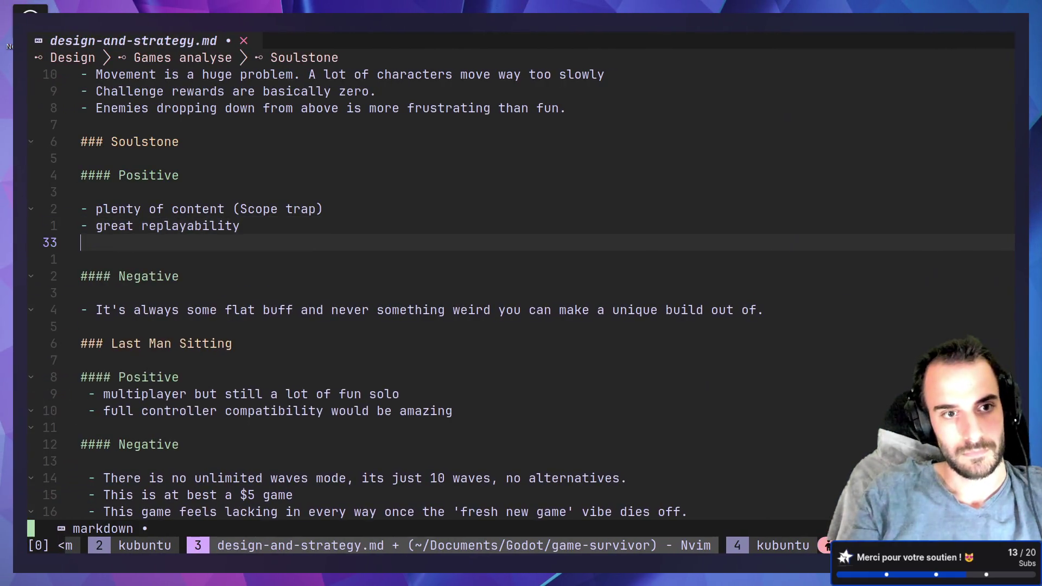
{"action": "key", "text": "ctrl+shift+v"}
{"action": "key", "text": "Escape"}
{"action": "type", "text": ":w"}
{"action": "key", "text": "Return"}
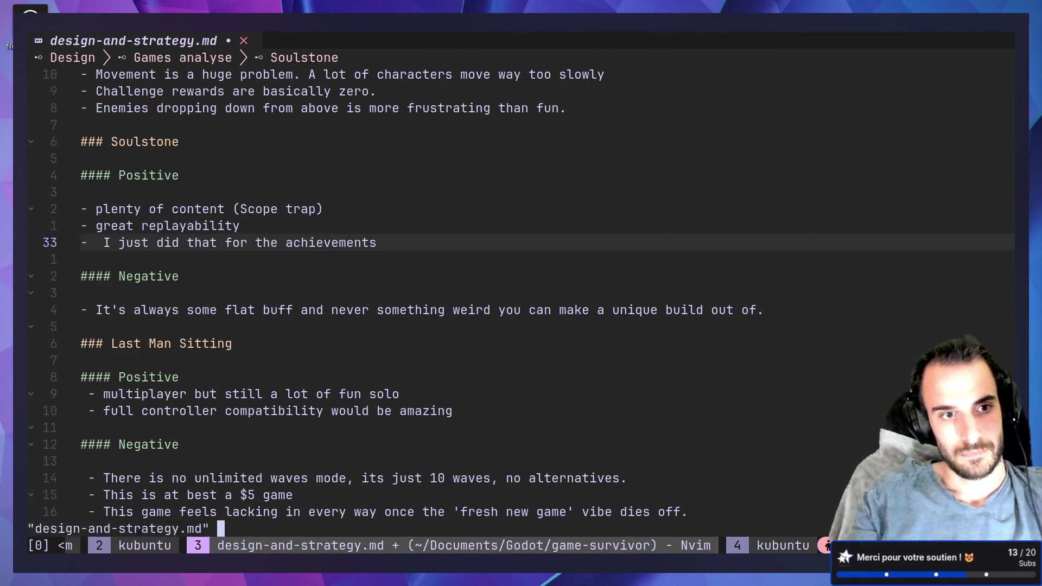
- Start a new line under the Soulstone negative point and return to the Steam reviews
{"action": "key", "text": "j"}
{"action": "key", "text": "j"}
{"action": "key", "text": "j"}
{"action": "key", "text": "o"}
{"action": "key", "text": "alt+Tab"}
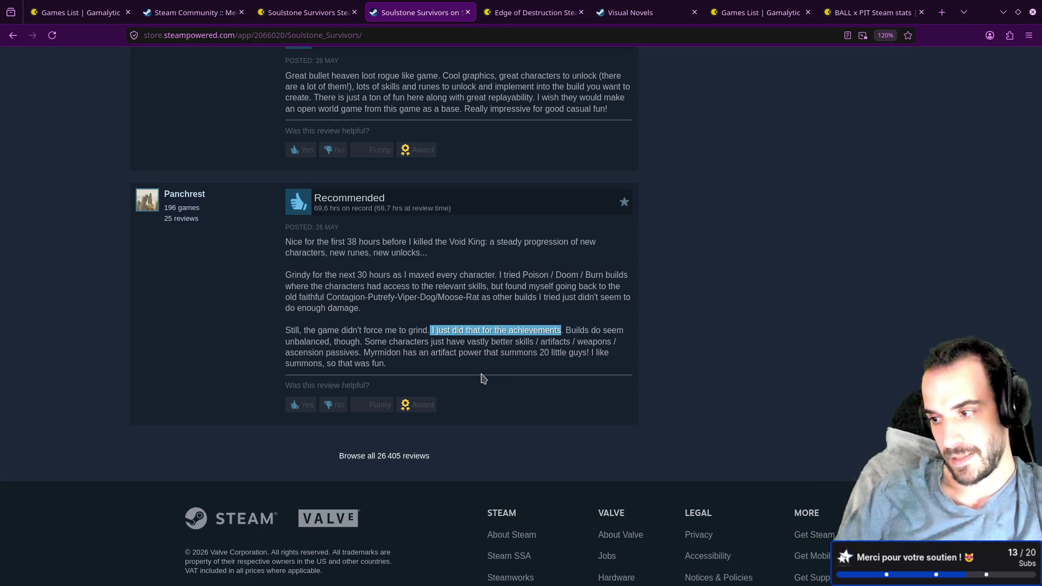
- Browse all Soulstone Survivors reviews, filter to Negative only, and open the first review
{"action": "left_click", "coordinate": [464, 327]}
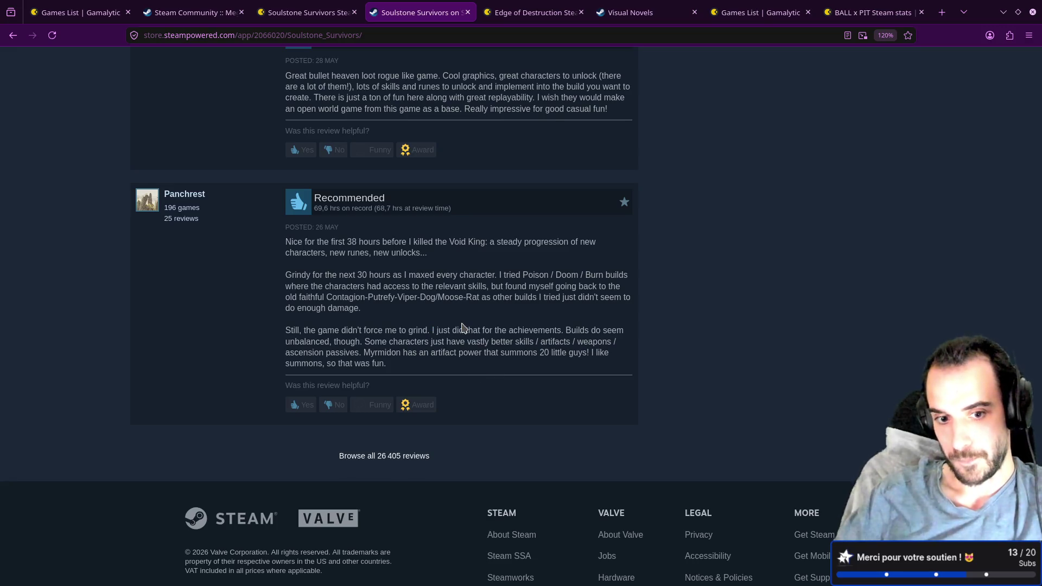
{"action": "left_click", "coordinate": [400, 457]}
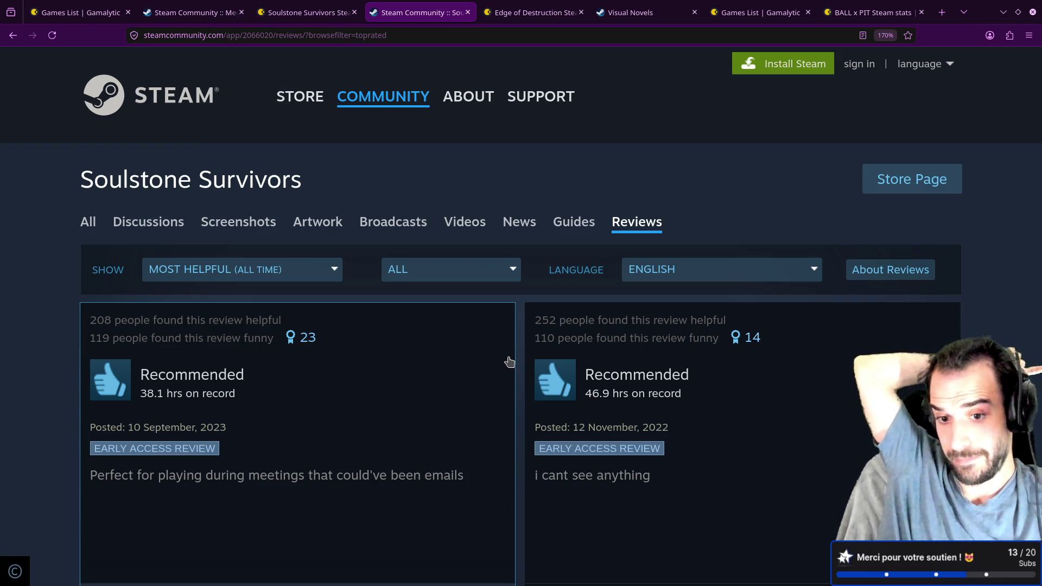
{"action": "left_click", "coordinate": [437, 275]}
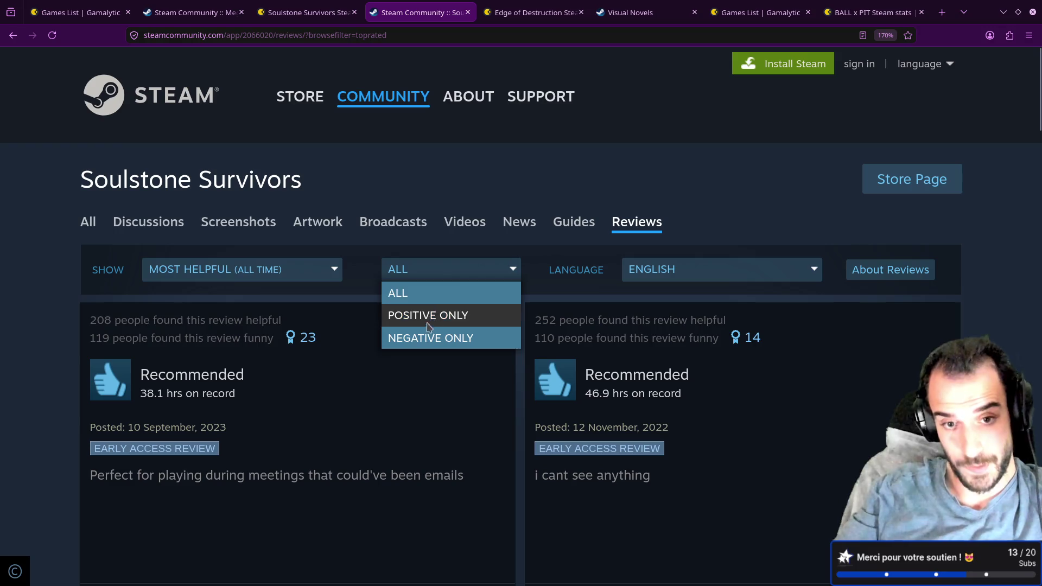
{"action": "left_click", "coordinate": [429, 337]}
{"action": "scroll", "coordinate": [400, 302], "scroll_direction": "down", "scroll_amount": 4}
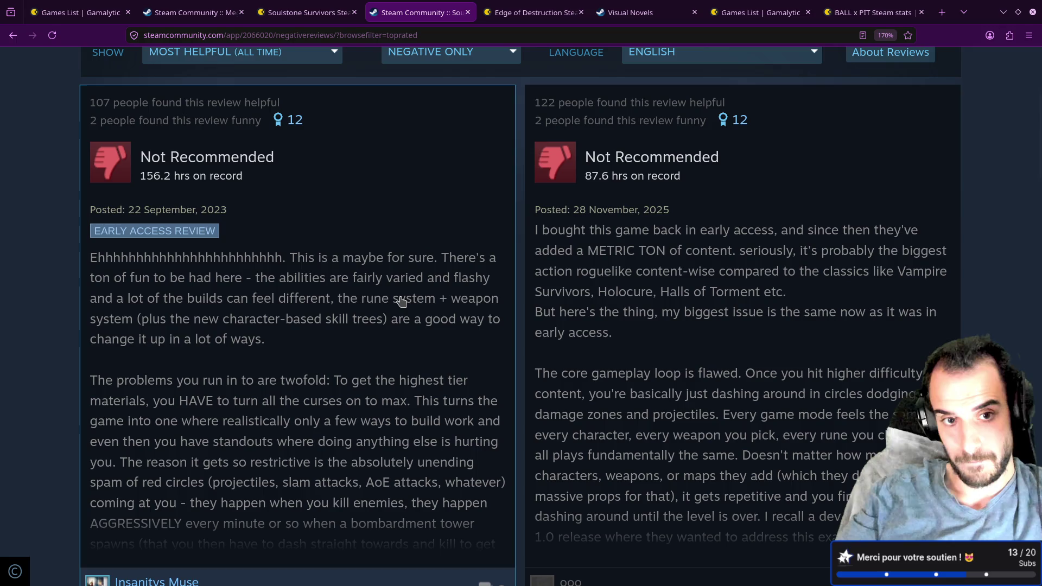
{"action": "left_click_drag", "start_coordinate": [283, 259], "coordinate": [101, 266]}
{"action": "left_click", "coordinate": [93, 264]}
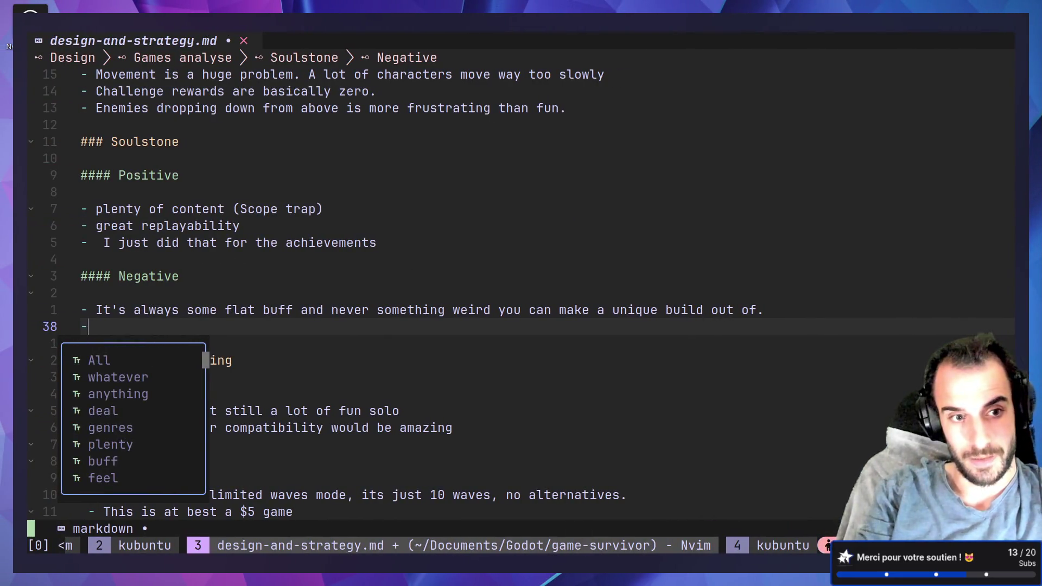
- Fill the new Soulstone Negative bullet with an 'Ehhhh…' placeholder and save with :w
{"action": "key", "text": "Escape"}
{"action": "type", "text": "a"}
{"action": "type", "text": "Ehhhhhhhhhhhhhhhhhhhhhhhh"}
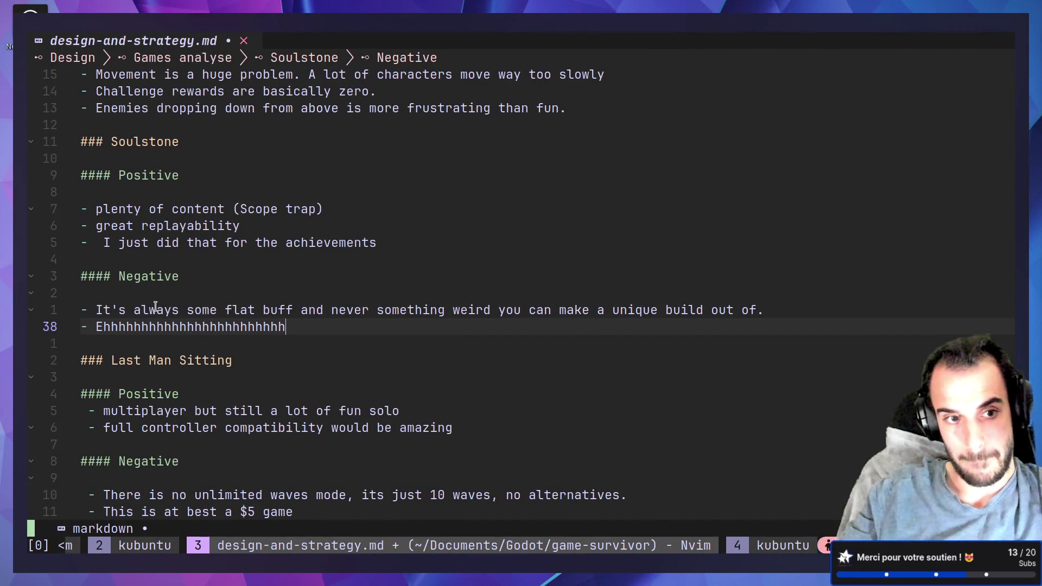
{"action": "key", "text": "Escape"}
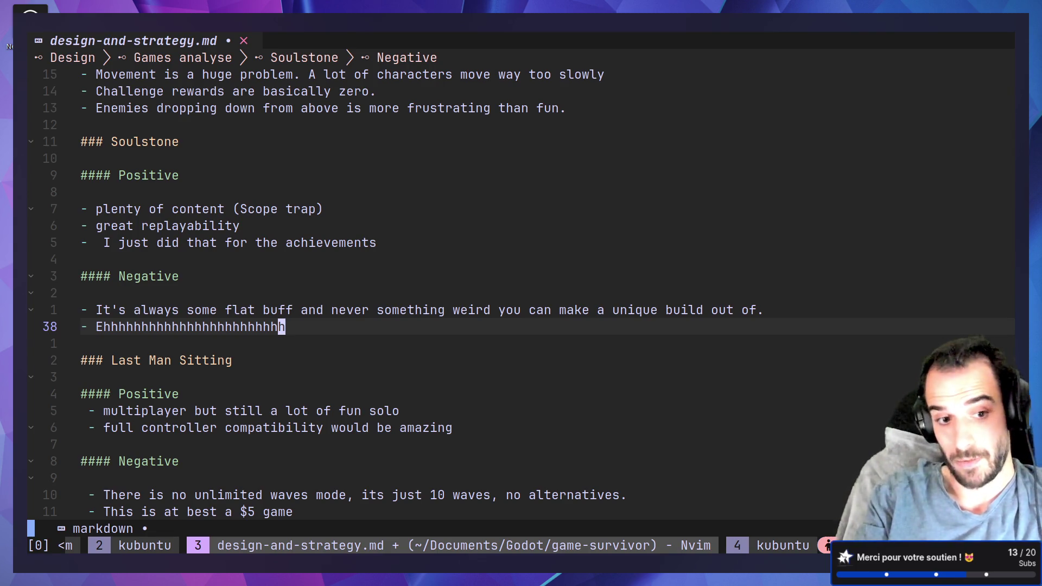
{"action": "type", "text": "k:w"}
{"action": "key", "text": "Return"}
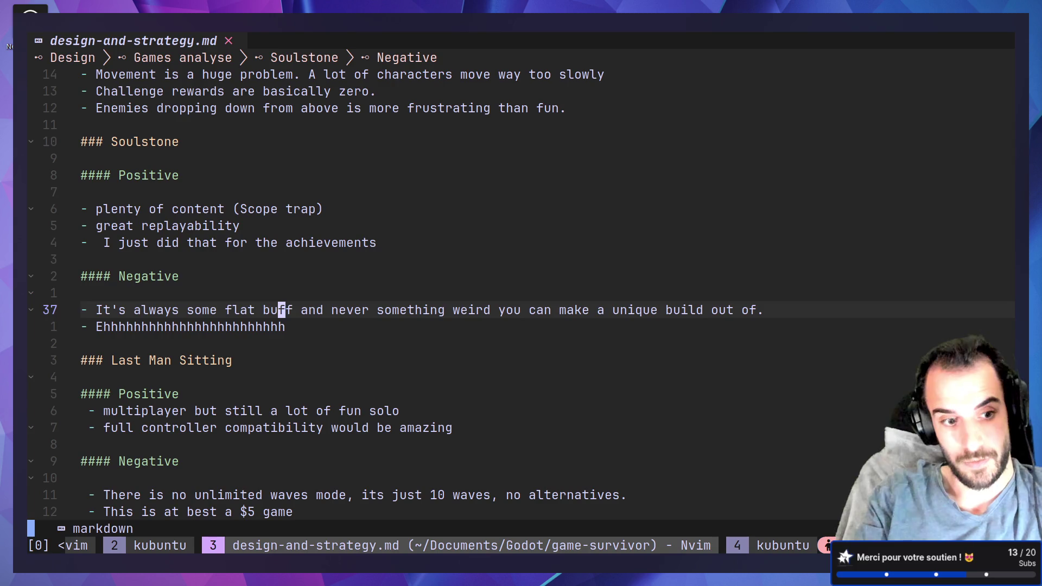
- Insert a '2 Month' line above MAIN GOAL in design-and-strategy.md and save with :w
{"action": "key", "text": "j"}
{"action": "key", "text": "j"}
{"action": "key", "text": "g"}
{"action": "key", "text": "g"}
{"action": "type", "text": "jo"}
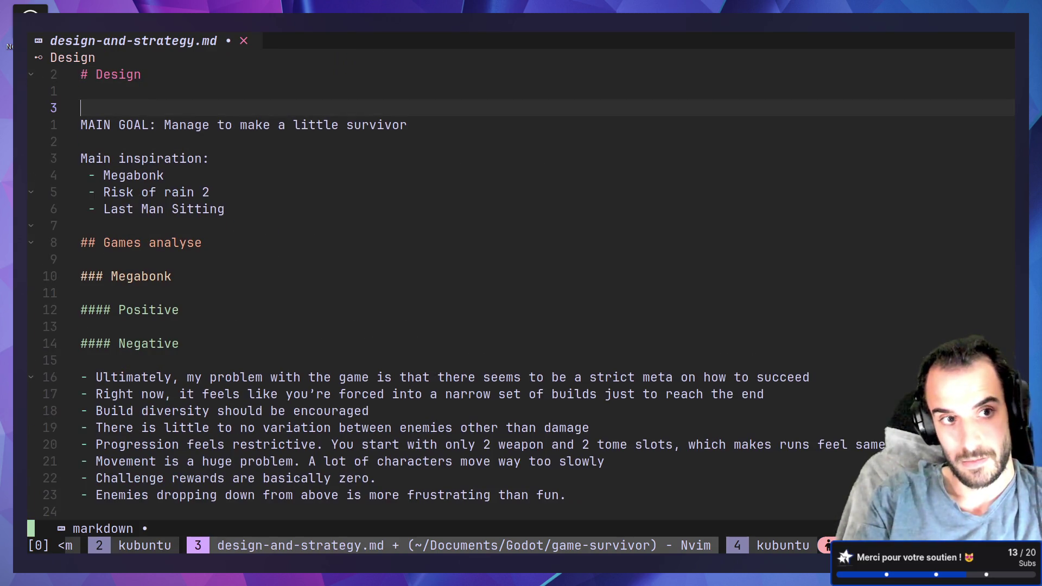
{"action": "type", "text": "2 "}
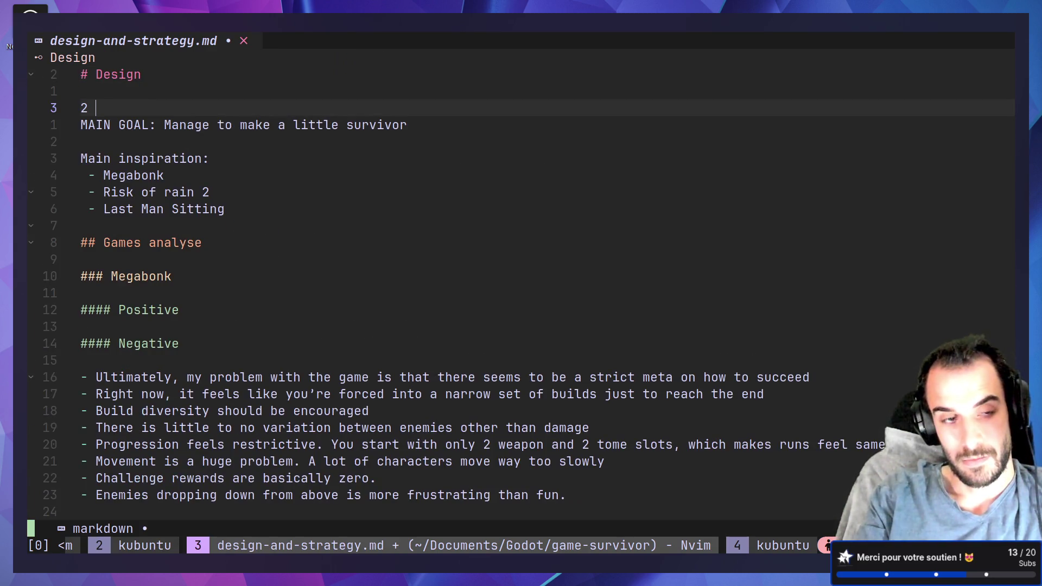
{"action": "type", "text": "Month:"}
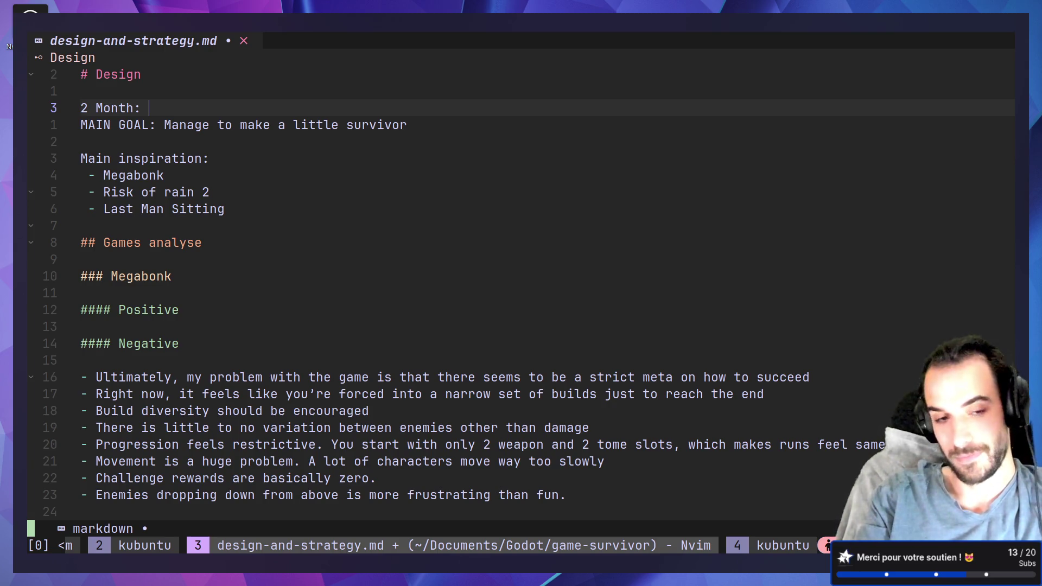
{"action": "type", "text": "Challenge"}
{"action": "key", "text": "BackSpace"}
{"action": "key", "text": "BackSpace"}
{"action": "key", "text": "BackSpace"}
{"action": "key", "text": "BackSpace"}
{"action": "key", "text": "BackSpace"}
{"action": "key", "text": "BackSpace"}
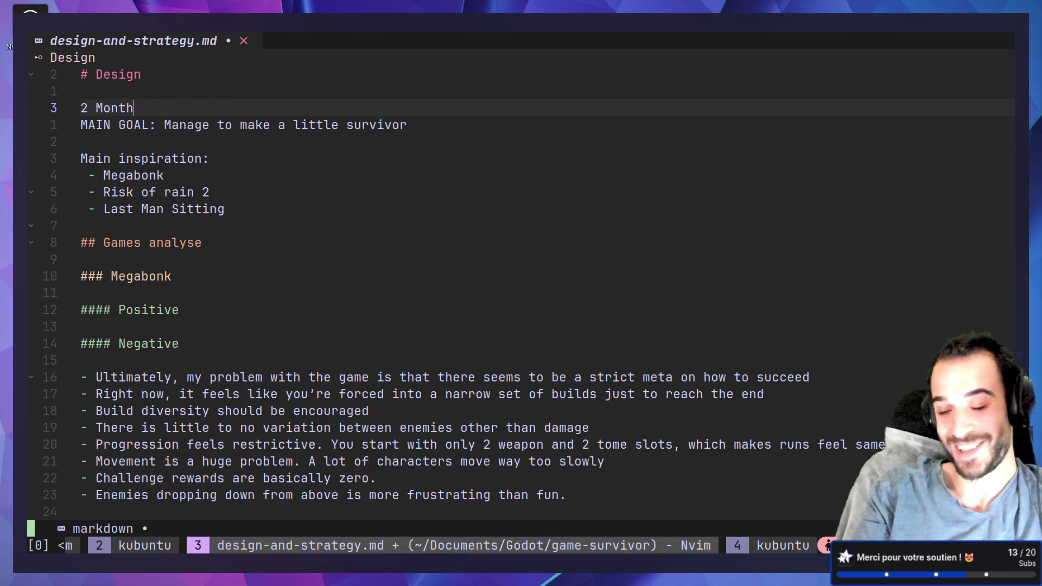
{"action": "key", "text": "Escape"}
{"action": "type", "text": "kj"}
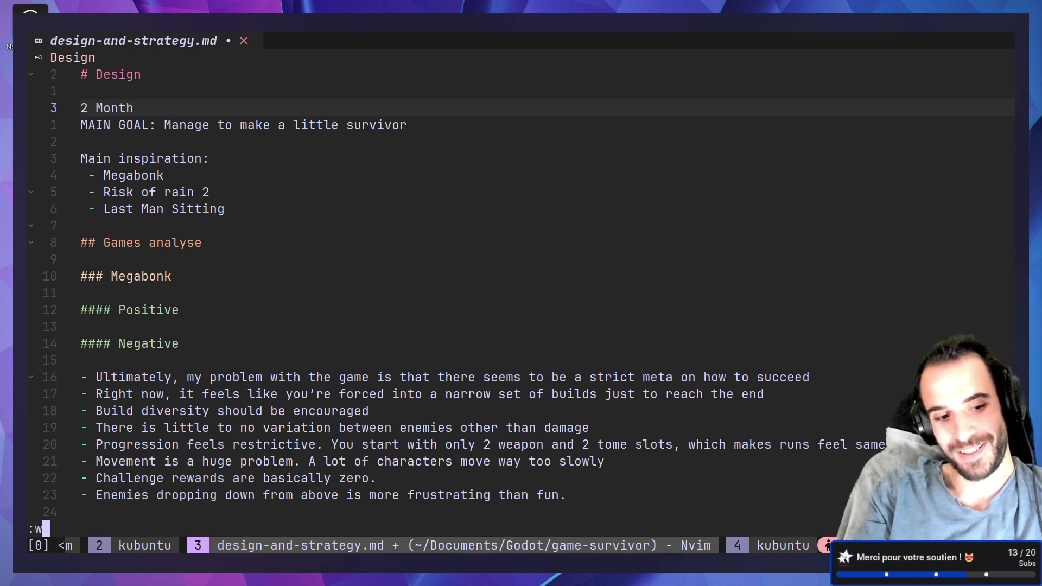
{"action": "type", "text": ":w"}
{"action": "key", "text": "Return"}
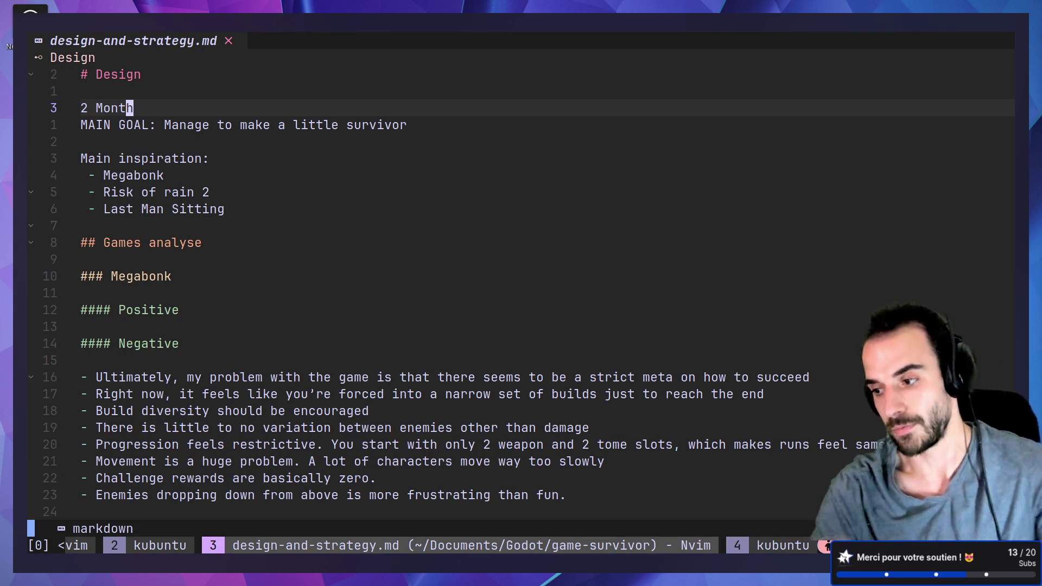
- Glance over the Gamalytic list, Soulstone Survivors stats and negative review, then switch to the Godot editor
{"action": "key", "text": "alt+Tab"}
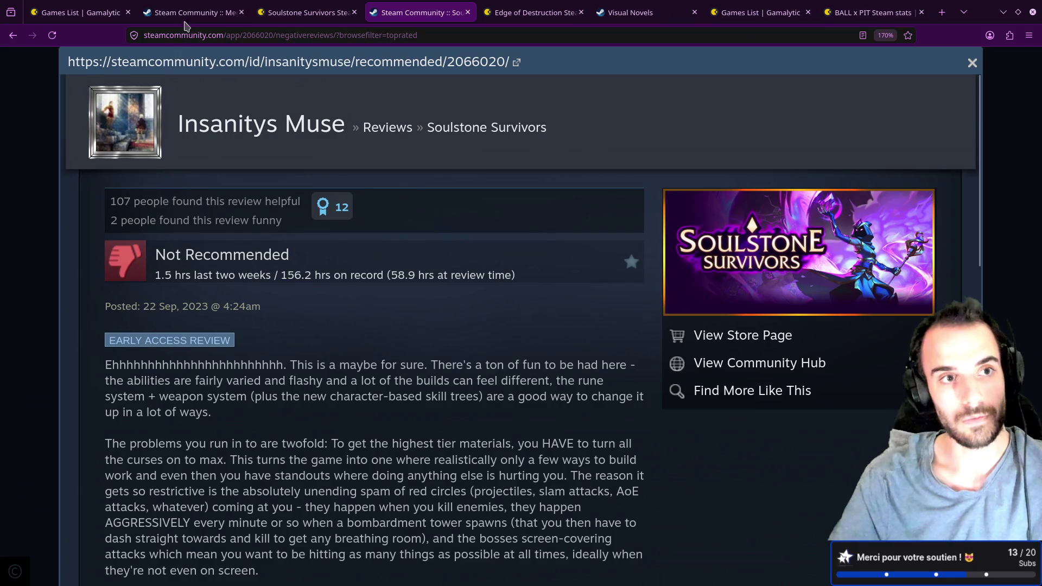
{"action": "left_click", "coordinate": [87, 4]}
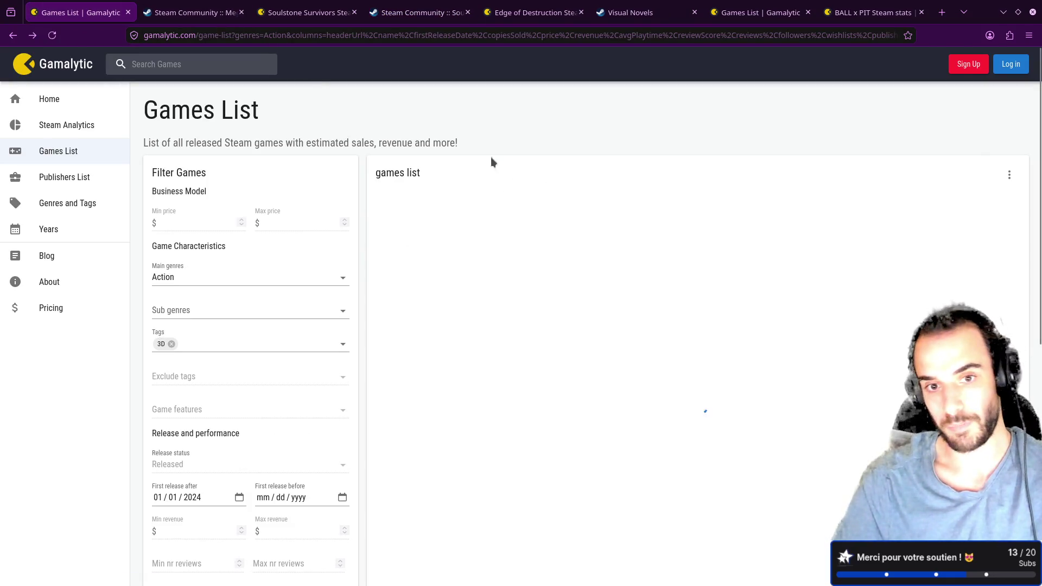
{"action": "left_click", "coordinate": [307, 12]}
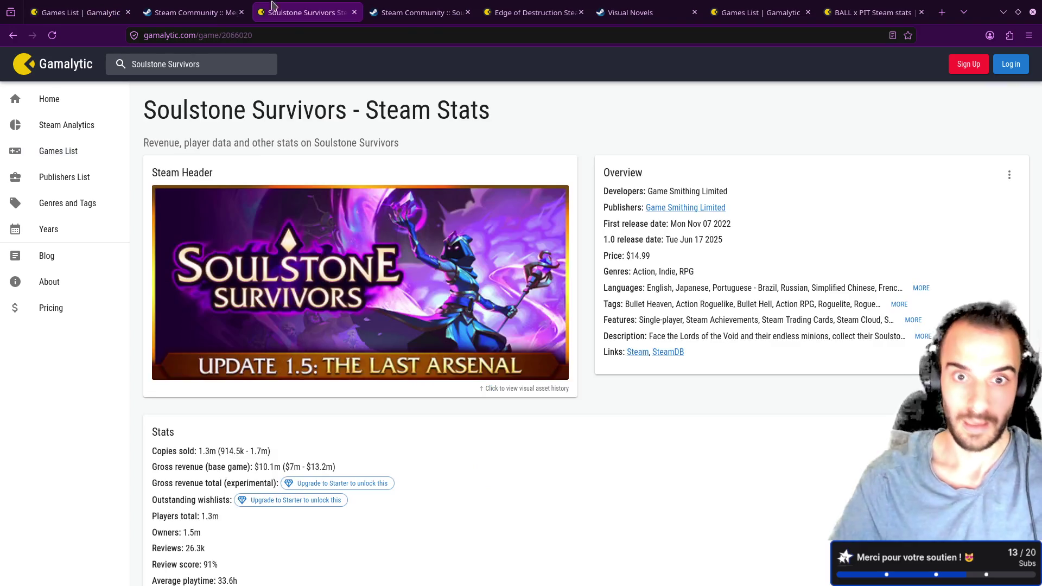
{"action": "left_click", "coordinate": [385, 8]}
{"action": "scroll", "coordinate": [396, 260], "scroll_direction": "down", "scroll_amount": 4}
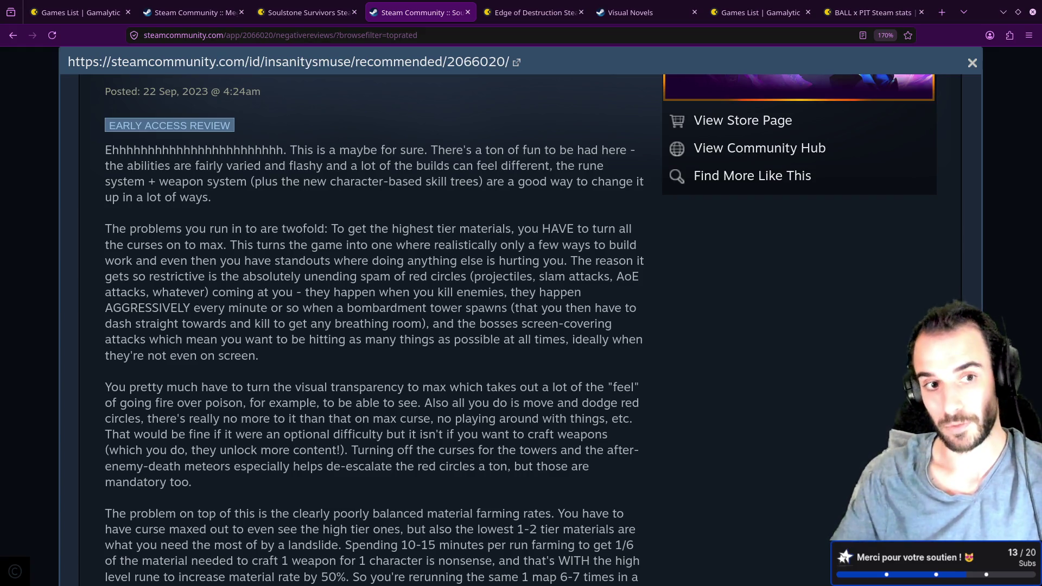
{"action": "key", "text": "alt+Tab"}
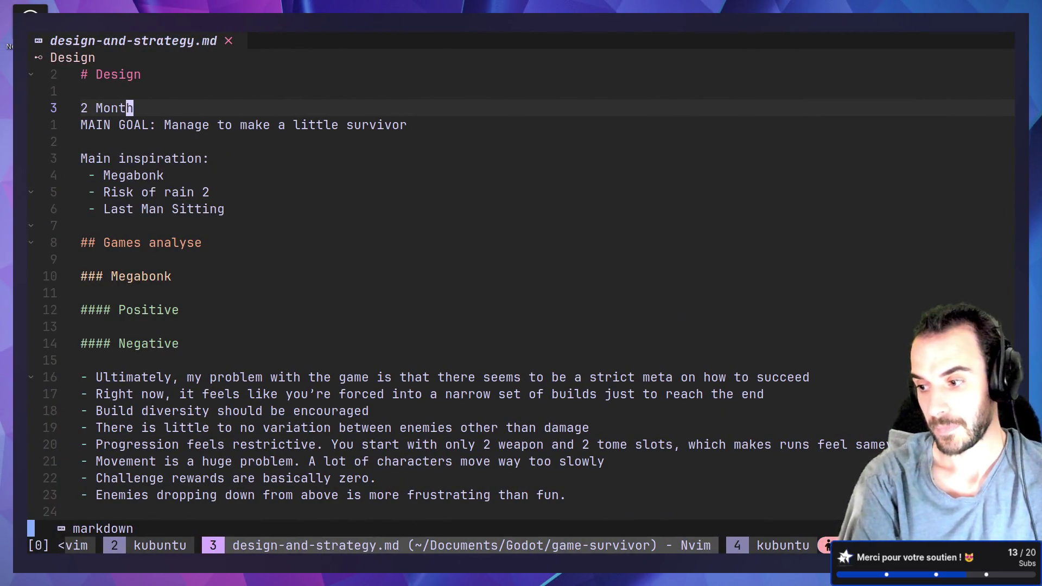
{"action": "key", "text": "alt+Tab"}
{"action": "key", "text": "alt+Tab"}
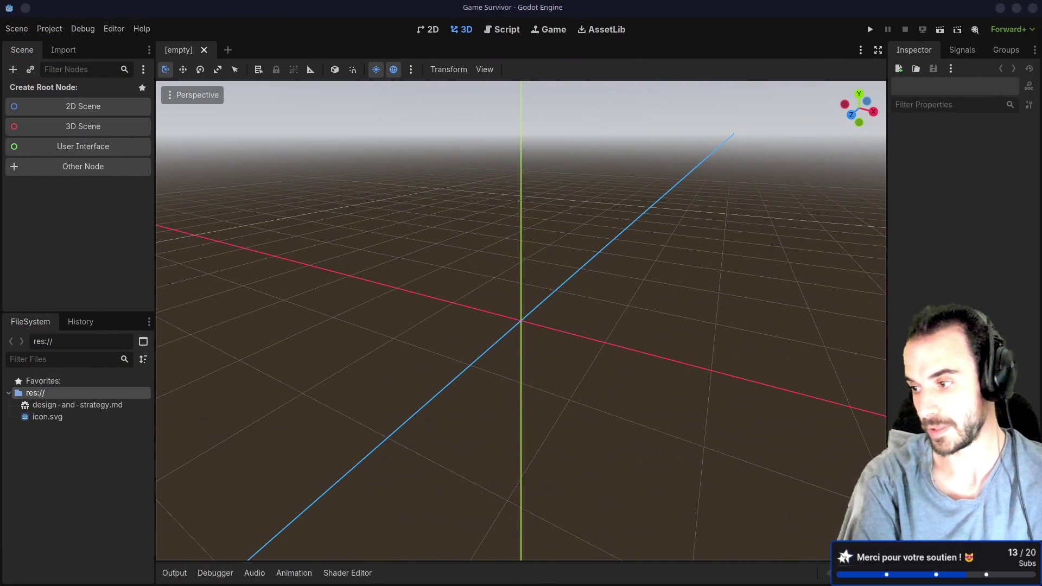
- Switch from Godot back to the negative Soulstone Survivors Steam review from 22 Sep 2023
{"action": "key", "text": "alt+Tab"}
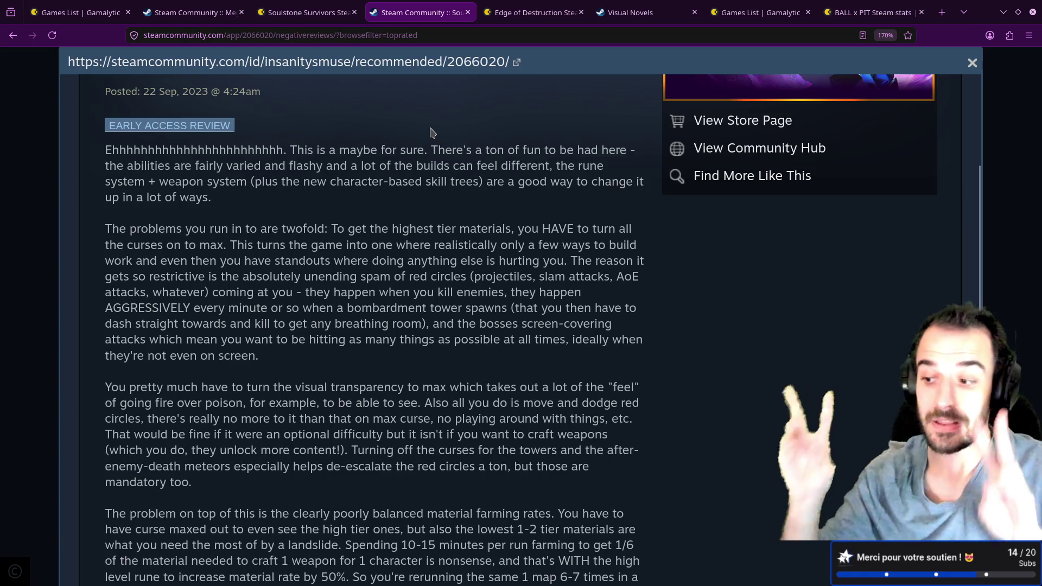
- Check Soulstone Survivors' Gamalytic sales stats, then return to the Action/3D-filtered games list
{"action": "left_click", "coordinate": [326, 12]}
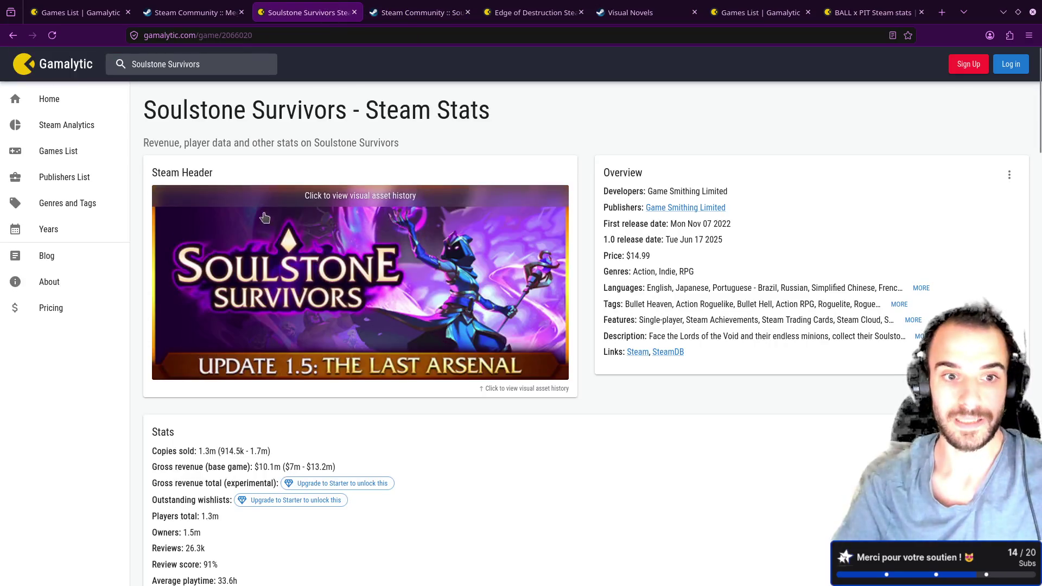
{"action": "left_click", "coordinate": [81, 12]}
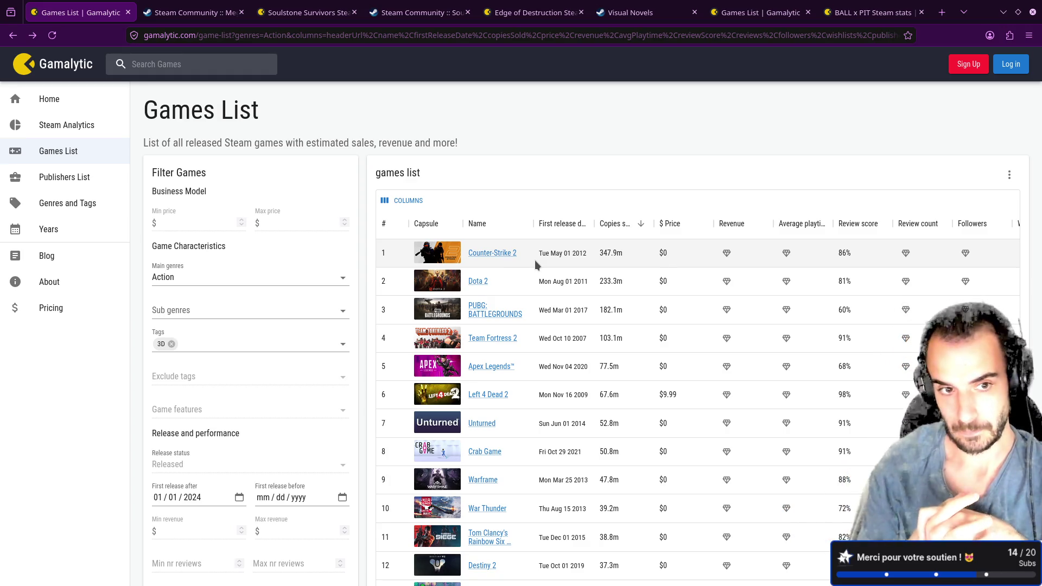
{"action": "left_click", "coordinate": [217, 280]}
- Clear the Action main genre and 3D tag filters from the games list
{"action": "scroll", "coordinate": [212, 319], "scroll_direction": "down", "scroll_amount": 5}
{"action": "scroll", "coordinate": [201, 352], "scroll_direction": "up", "scroll_amount": 5}
{"action": "left_click", "coordinate": [170, 304]}
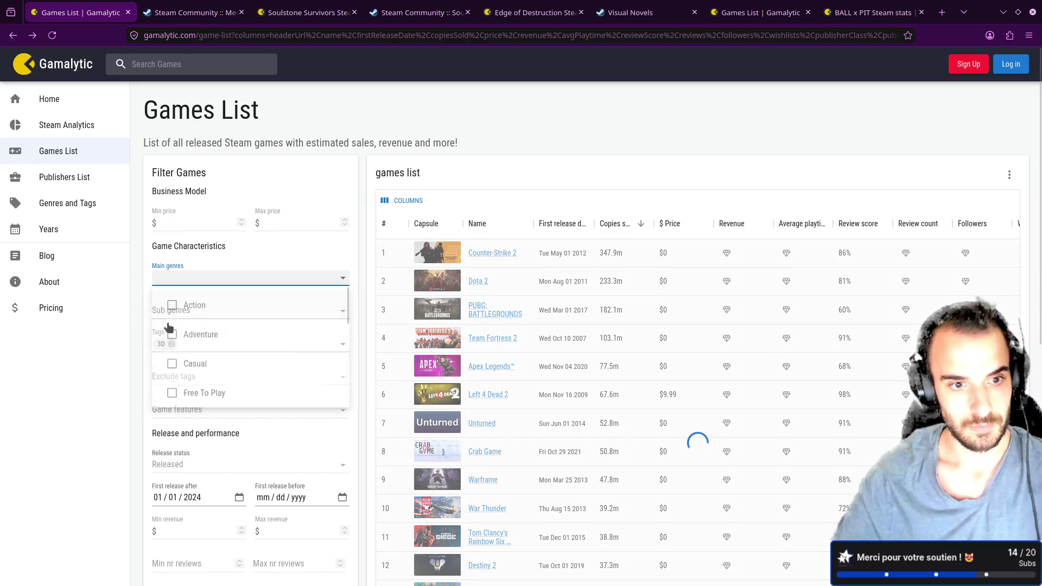
{"action": "left_click", "coordinate": [172, 343]}
- Add Idler as a tag filter
{"action": "left_click", "coordinate": [172, 343]}
{"action": "left_click", "coordinate": [217, 344]}
{"action": "type", "text": "id"}
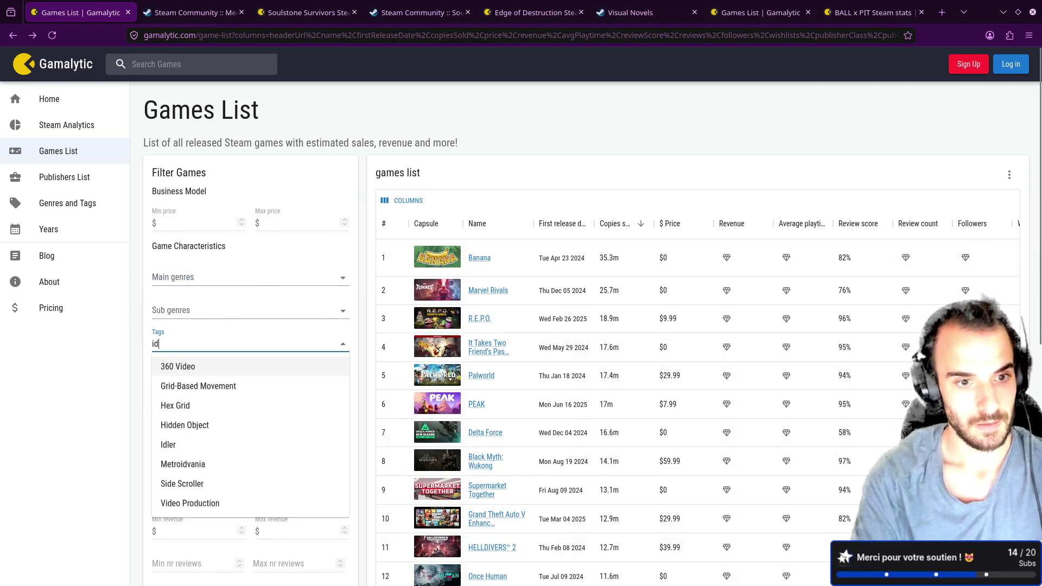
{"action": "type", "text": "le"}
{"action": "left_click", "coordinate": [204, 363]}
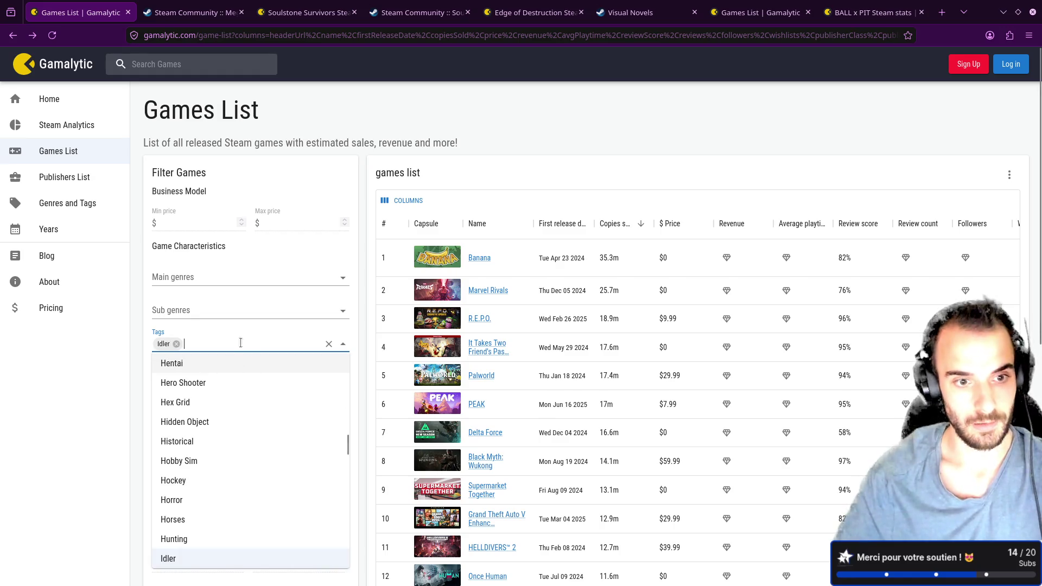
{"action": "left_click", "coordinate": [132, 368]}
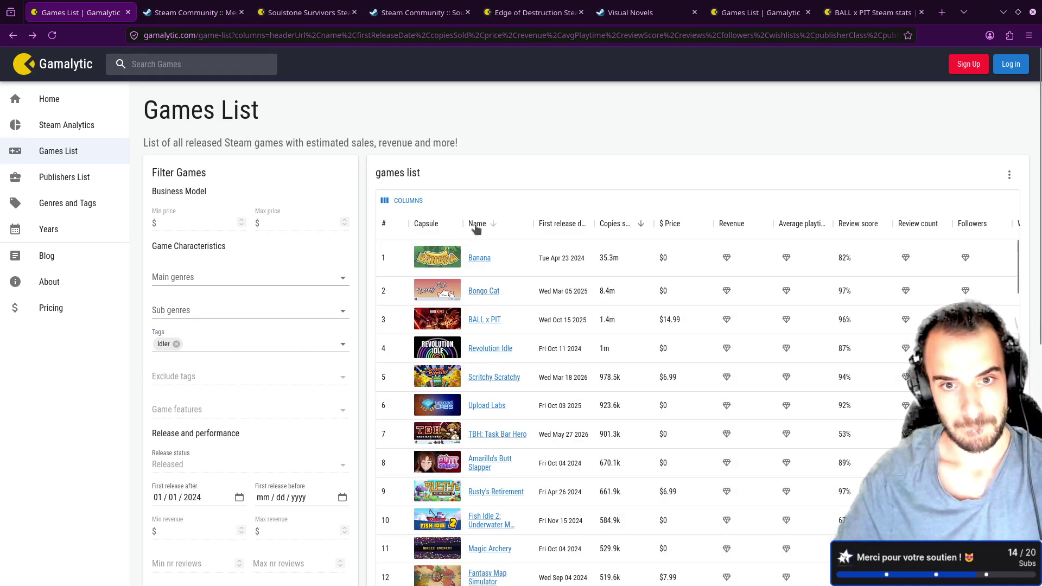
- Add Idler as a sub genre filter and scroll through the results led by Bongo Cat
{"action": "left_click", "coordinate": [211, 312]}
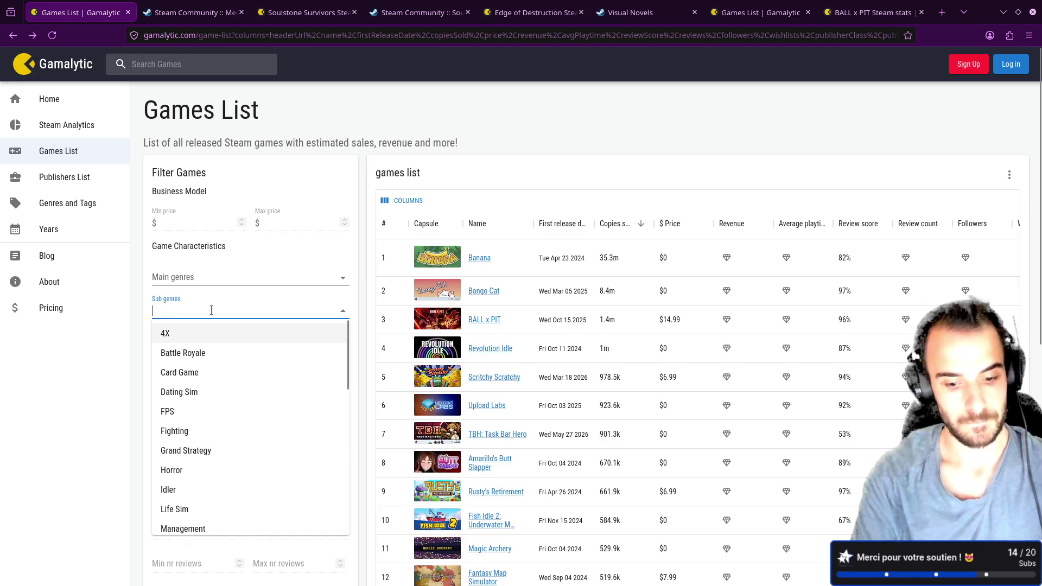
{"action": "type", "text": "idle"}
{"action": "key", "text": "Return"}
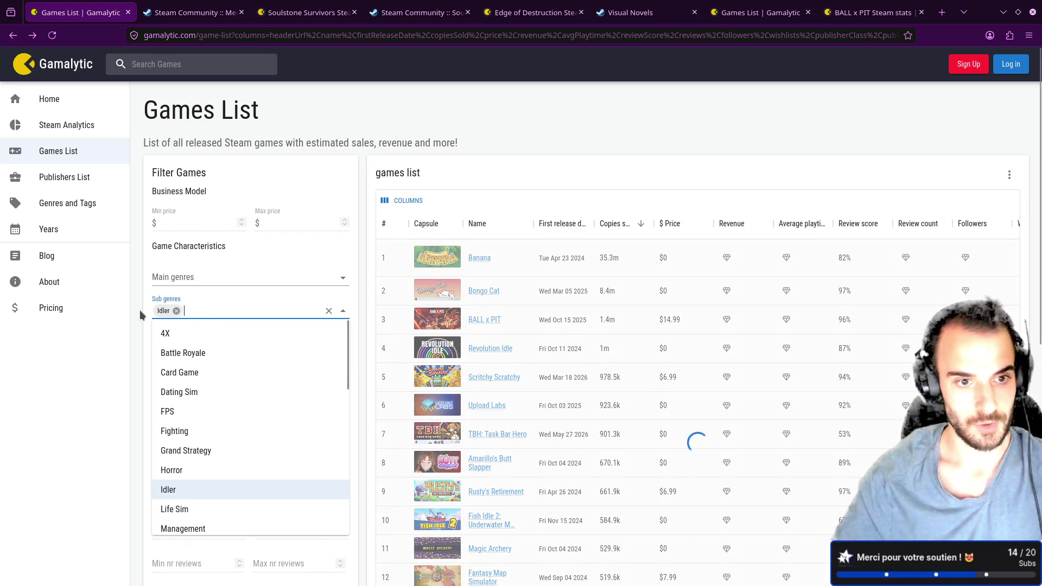
{"action": "left_click", "coordinate": [147, 315]}
{"action": "scroll", "coordinate": [420, 314], "scroll_direction": "down", "scroll_amount": 2}
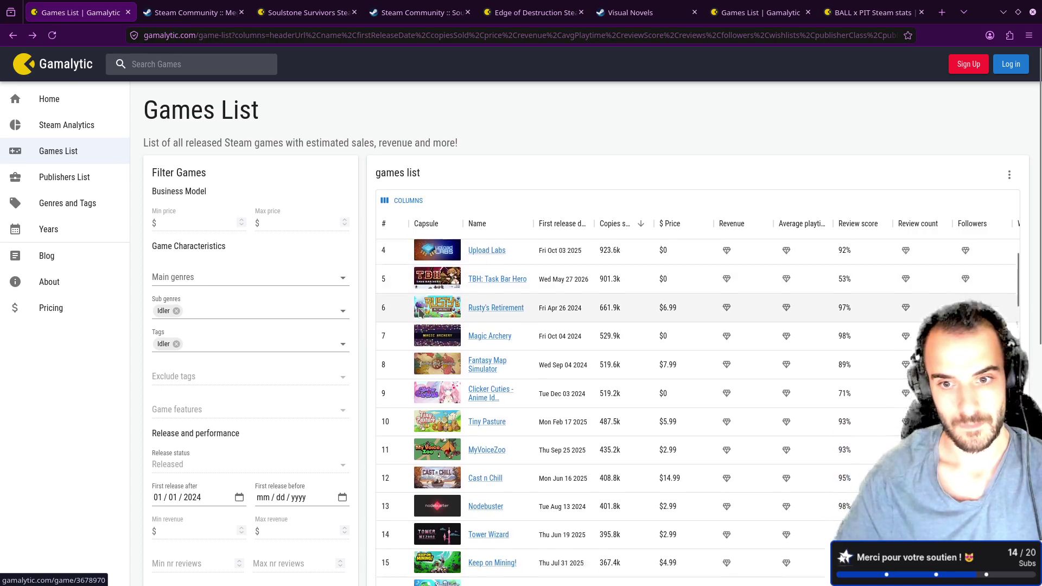
{"action": "scroll", "coordinate": [419, 314], "scroll_direction": "down", "scroll_amount": 3}
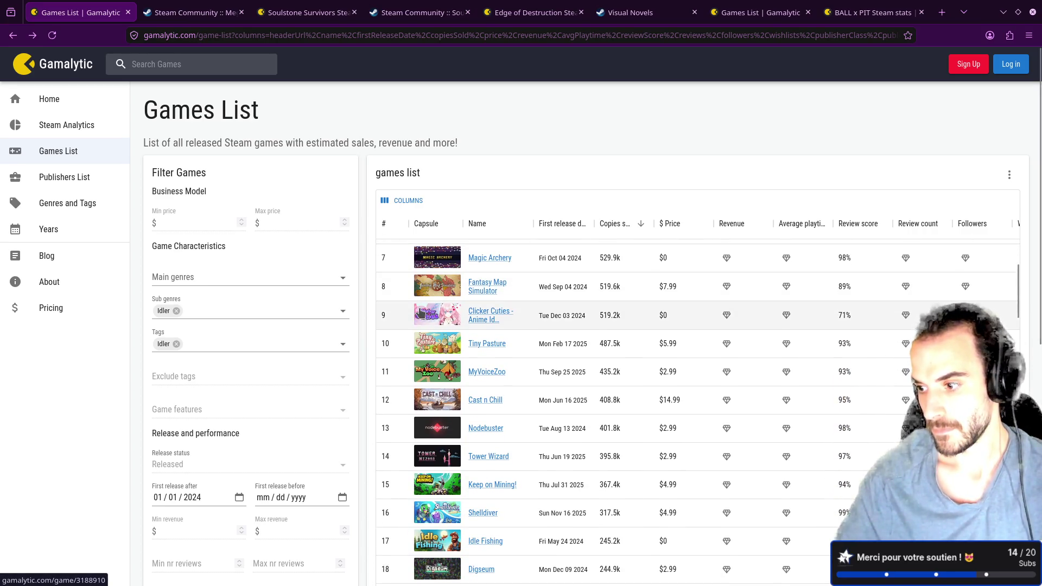
{"action": "scroll", "coordinate": [420, 314], "scroll_direction": "down", "scroll_amount": 1}
{"action": "scroll", "coordinate": [419, 313], "scroll_direction": "up", "scroll_amount": 4}
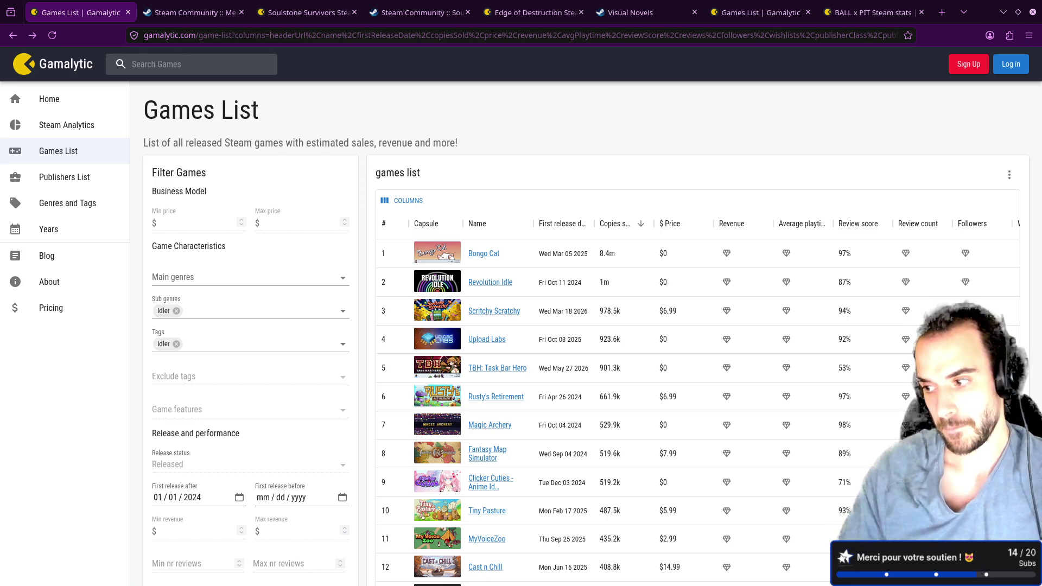
- Search the tag and sub genre filters for 'incre' to look for incremental games
{"action": "left_click", "coordinate": [187, 342]}
{"action": "type", "text": "incre"}
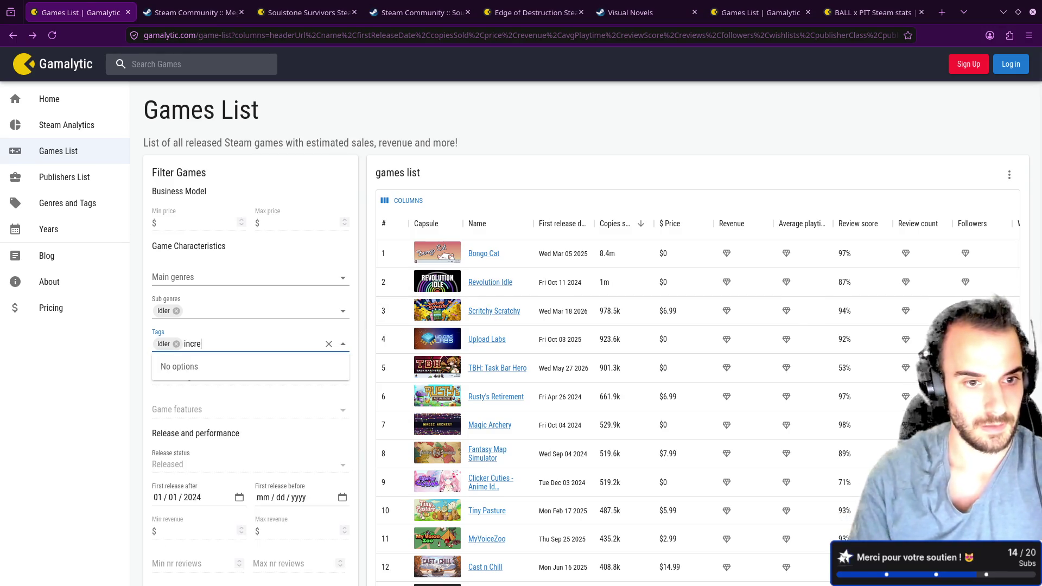
{"action": "left_click", "coordinate": [203, 311]}
{"action": "type", "text": "incre"}
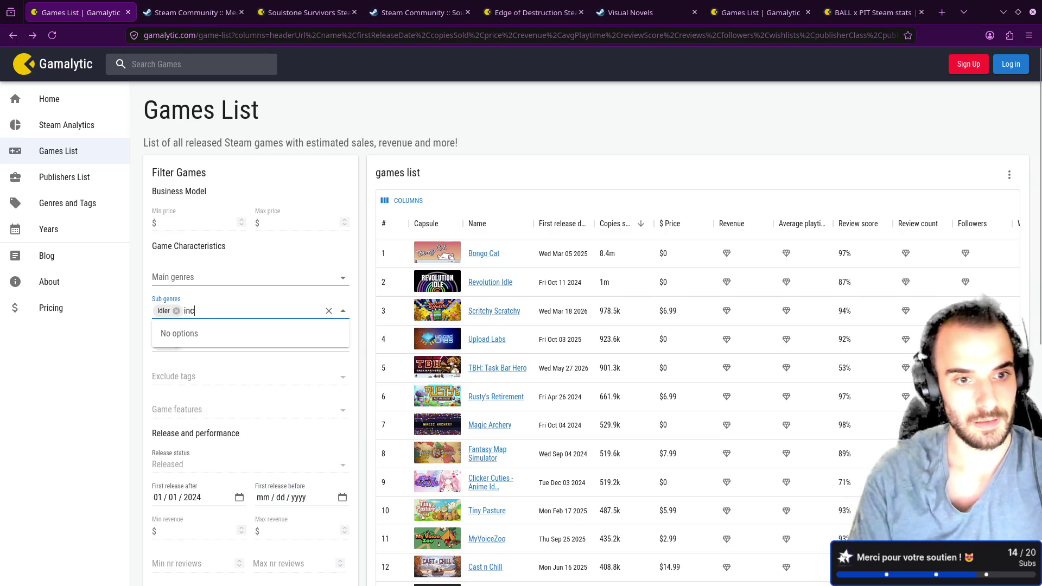
- Limit the main genre filter to Indie
{"action": "left_click", "coordinate": [207, 278]}
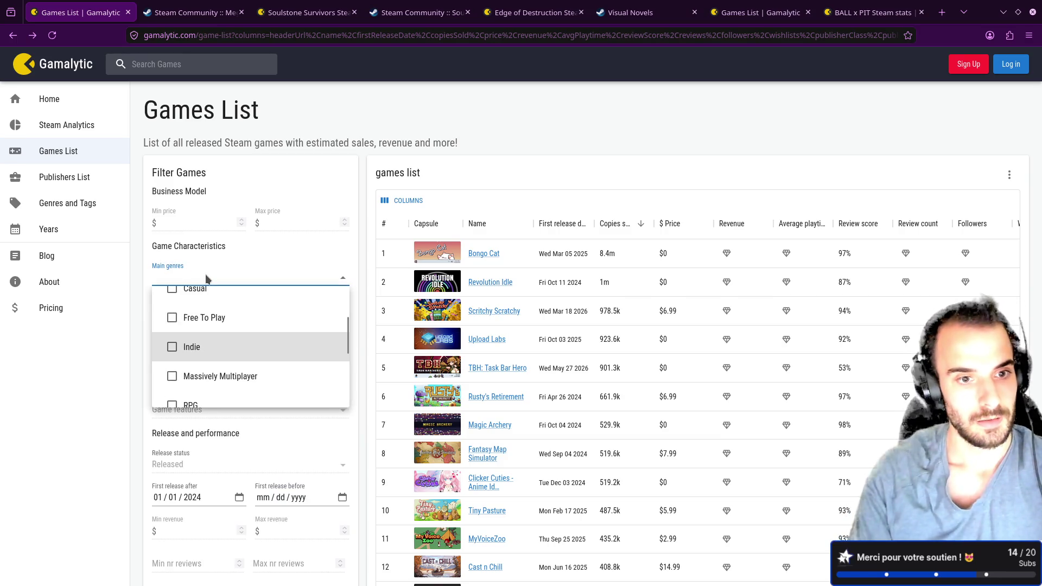
{"action": "scroll", "coordinate": [258, 340], "scroll_direction": "down", "scroll_amount": 1}
{"action": "scroll", "coordinate": [251, 340], "scroll_direction": "up", "scroll_amount": 3}
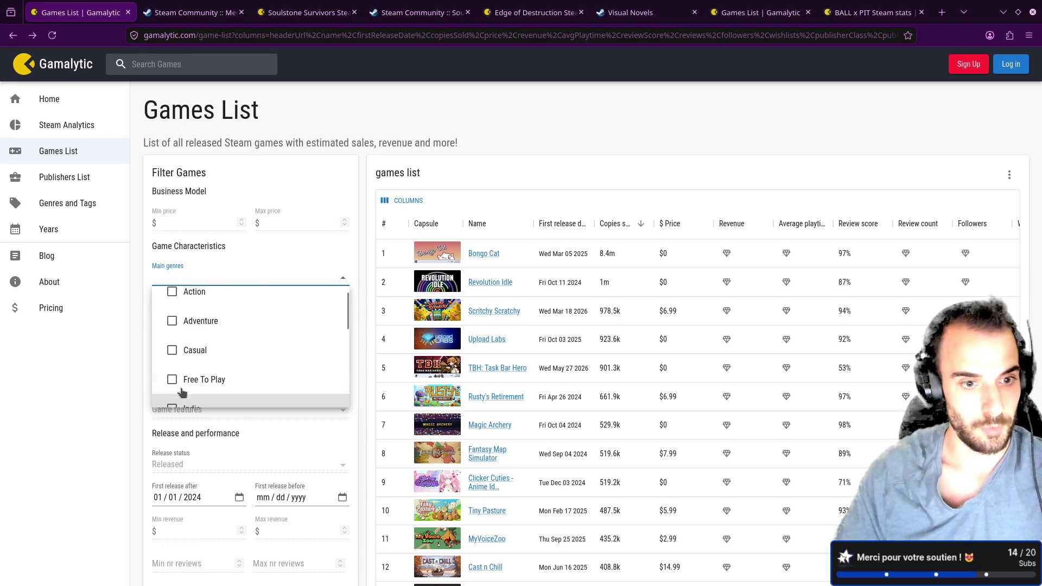
{"action": "scroll", "coordinate": [177, 380], "scroll_direction": "down", "scroll_amount": 2}
{"action": "left_click", "coordinate": [178, 360]}
{"action": "left_click", "coordinate": [144, 353]}
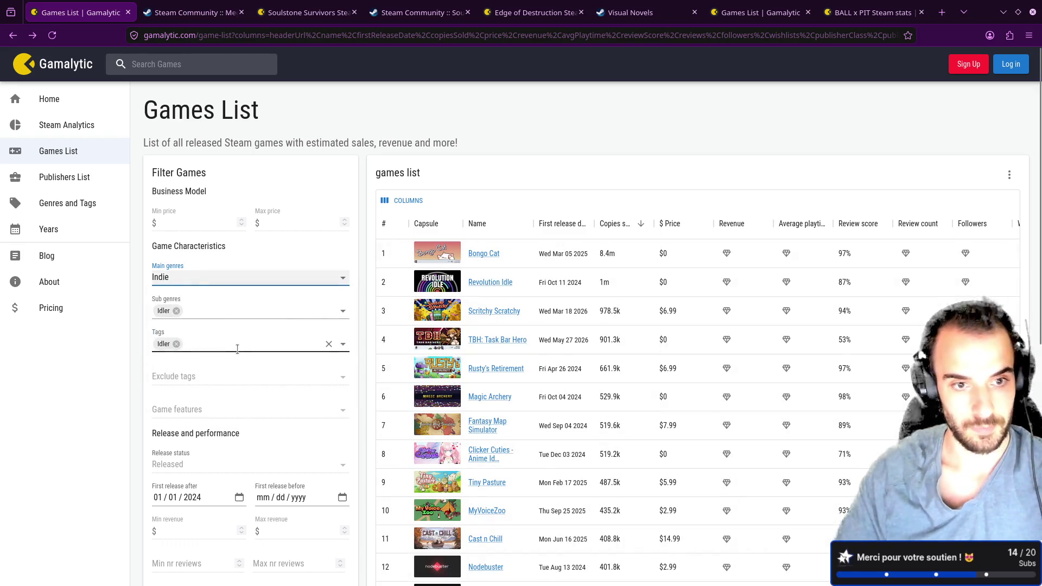
- Set the first release date to after 01/01/2025, then open Bongo Cat's stats in a new tab
{"action": "scroll", "coordinate": [326, 344], "scroll_direction": "down", "scroll_amount": 3}
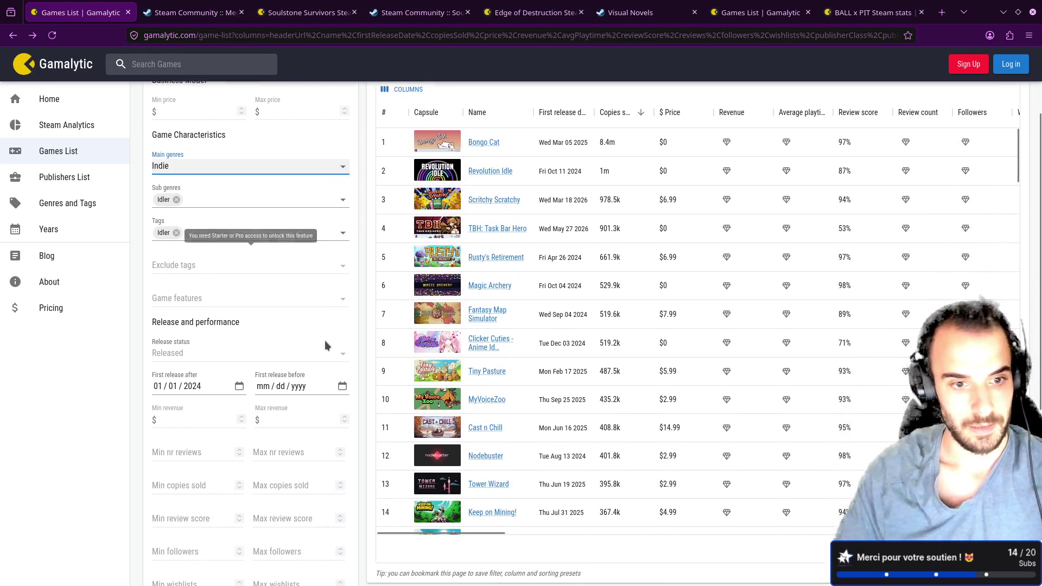
{"action": "left_click", "coordinate": [194, 380]}
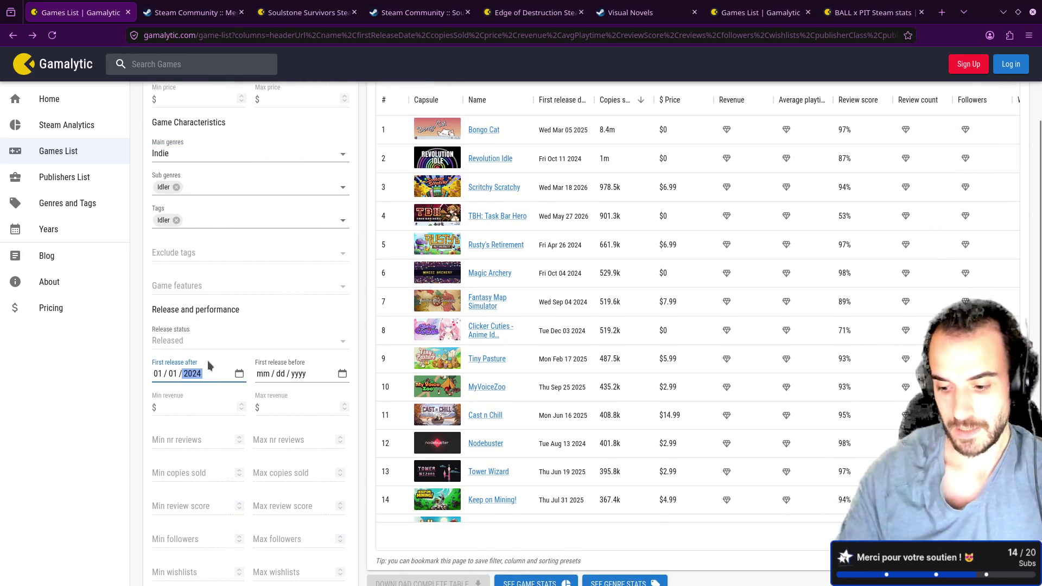
{"action": "type", "text": "0"}
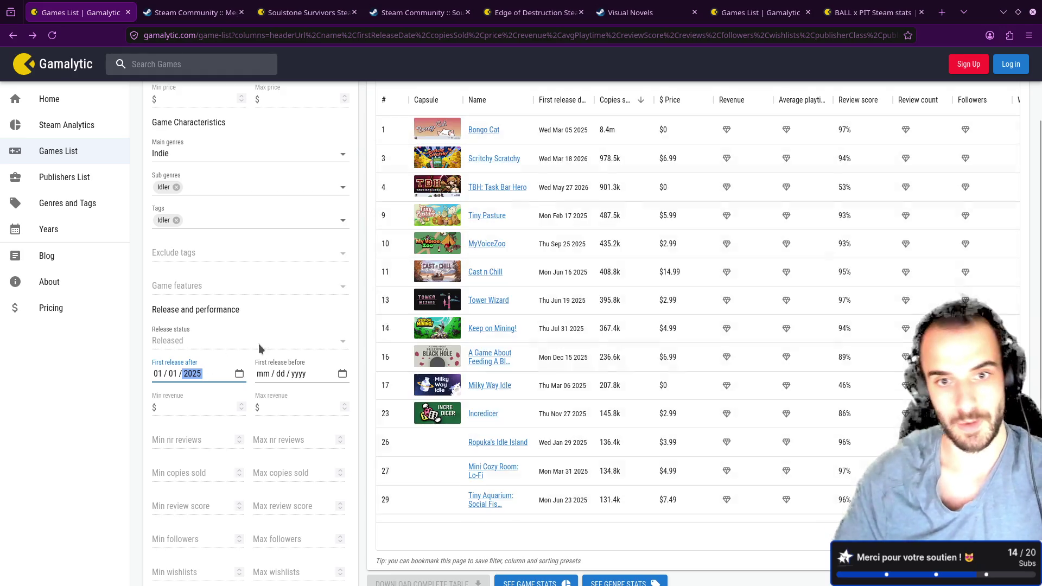
{"action": "scroll", "coordinate": [478, 312], "scroll_direction": "up", "scroll_amount": 3}
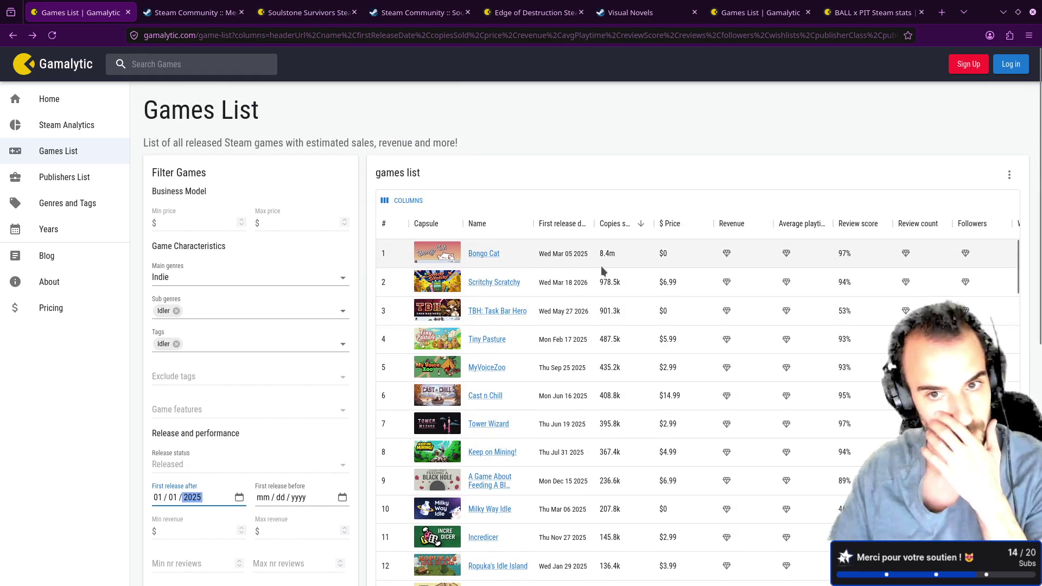
{"action": "left_click", "coordinate": [481, 254]}
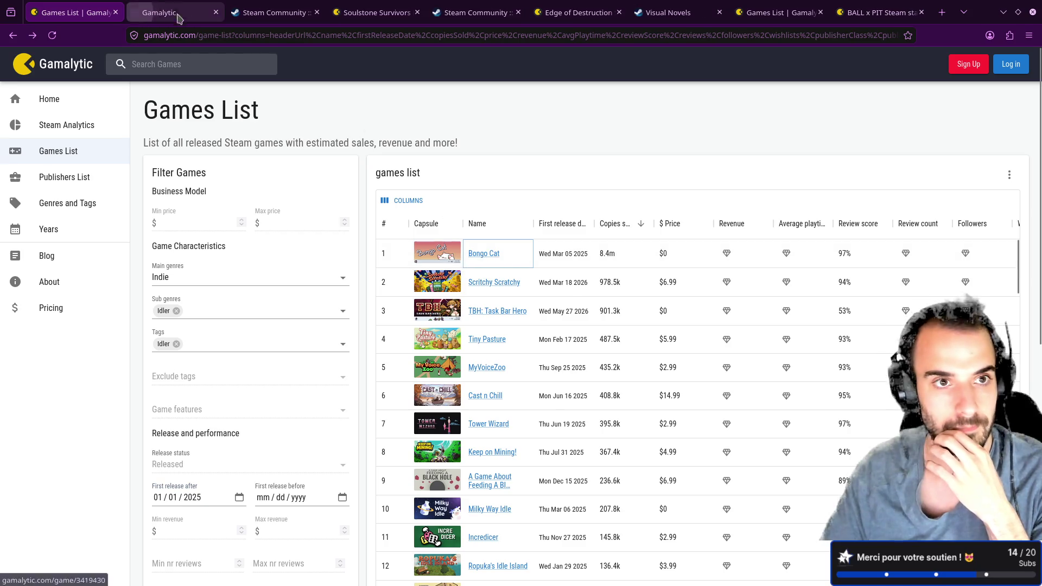
{"action": "scroll", "coordinate": [451, 235], "scroll_direction": "down", "scroll_amount": 2}
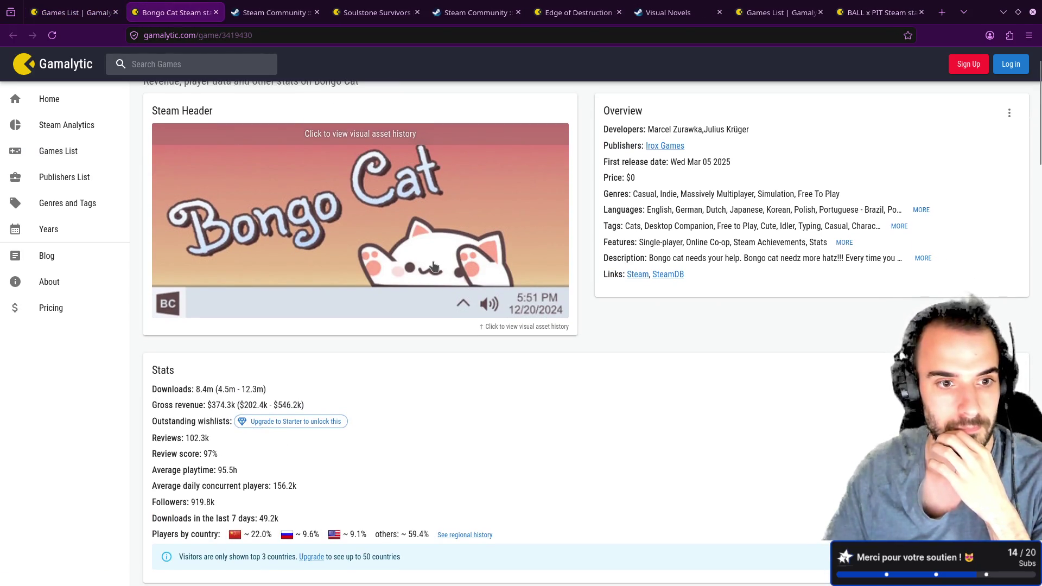
{"action": "scroll", "coordinate": [434, 266], "scroll_direction": "up", "scroll_amount": 2}
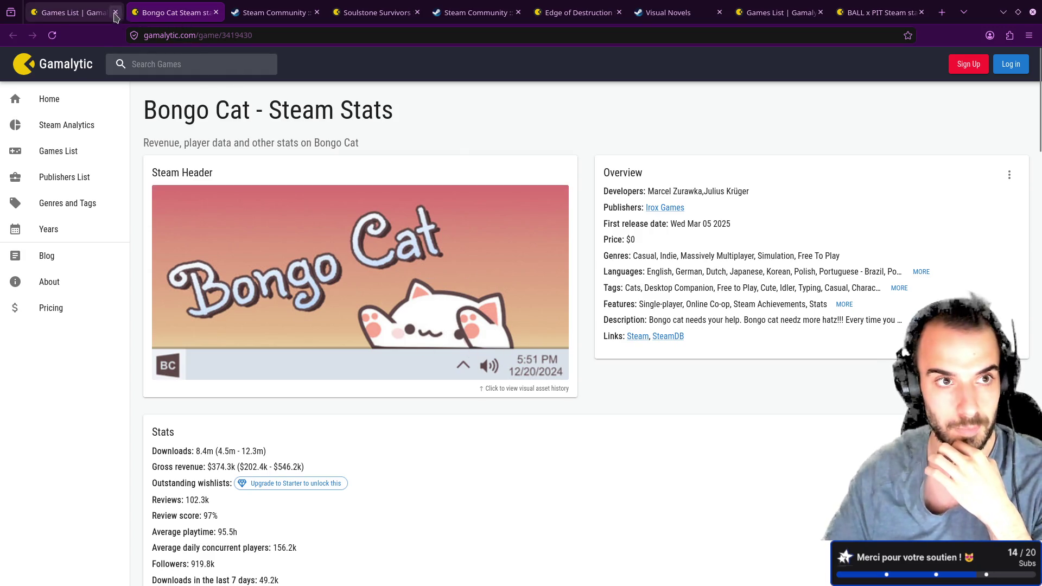
{"action": "middle_click", "coordinate": [182, 15]}
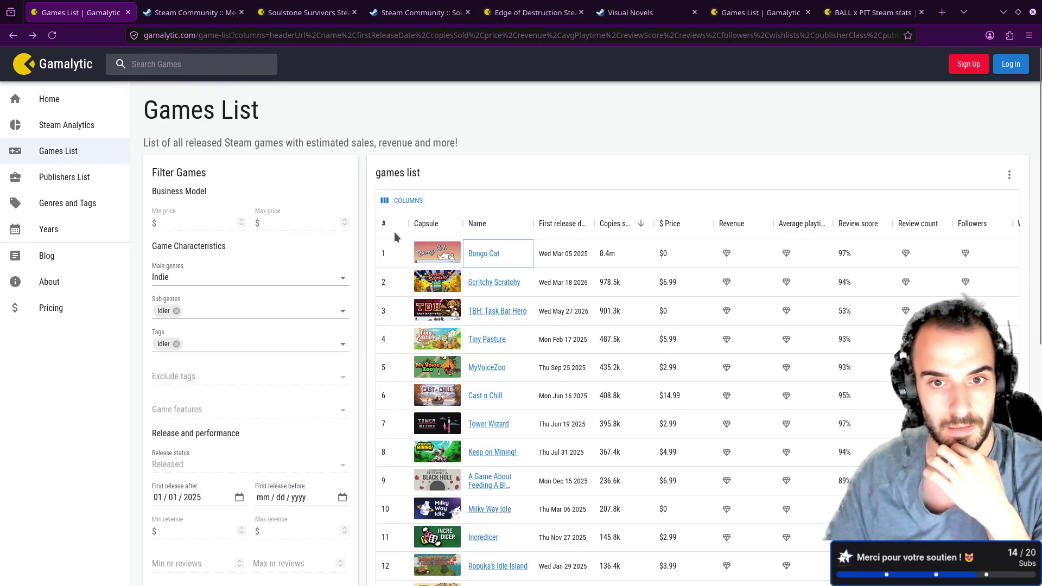
{"action": "left_click", "coordinate": [495, 283]}
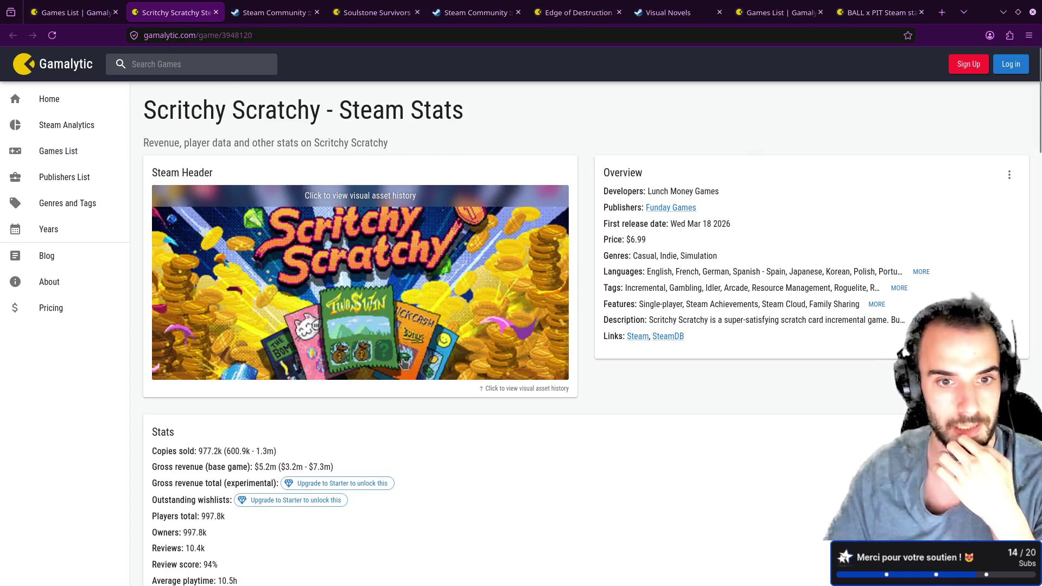
{"action": "scroll", "coordinate": [406, 363], "scroll_direction": "down", "scroll_amount": 5}
{"action": "scroll", "coordinate": [406, 363], "scroll_direction": "down", "scroll_amount": 5}
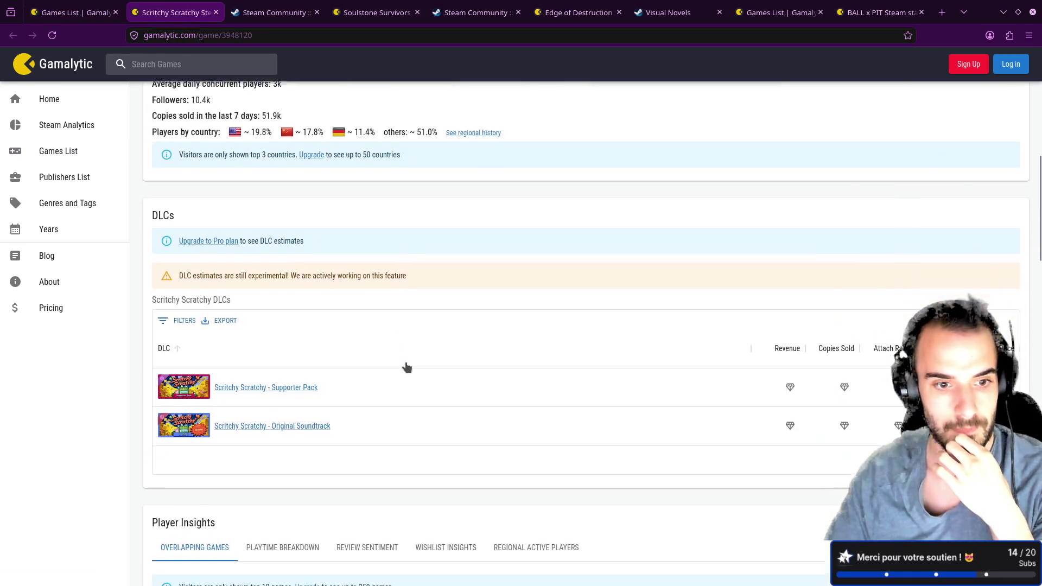
{"action": "scroll", "coordinate": [406, 363], "scroll_direction": "up", "scroll_amount": 10}
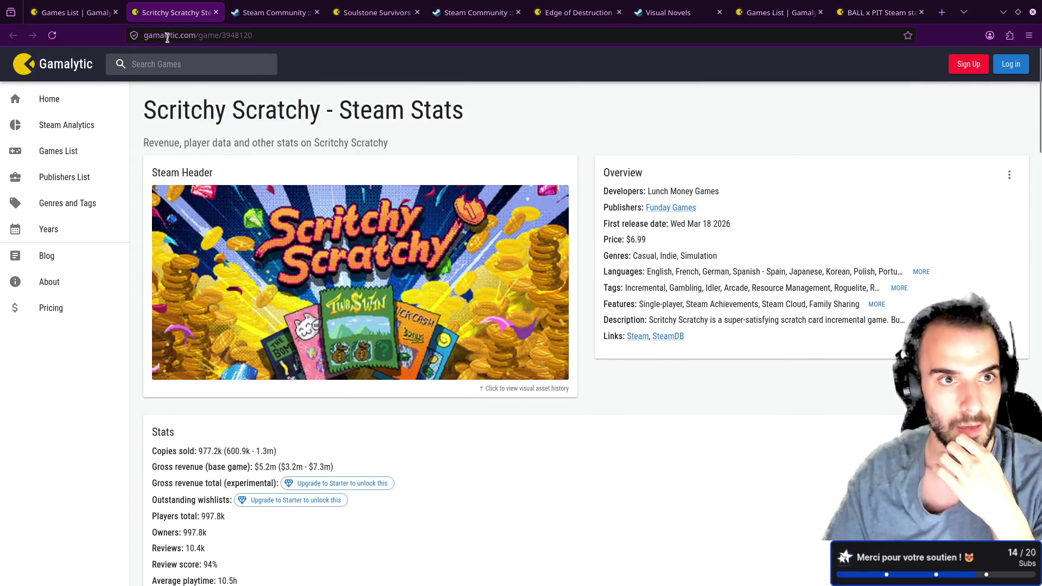
{"action": "middle_click", "coordinate": [168, 13]}
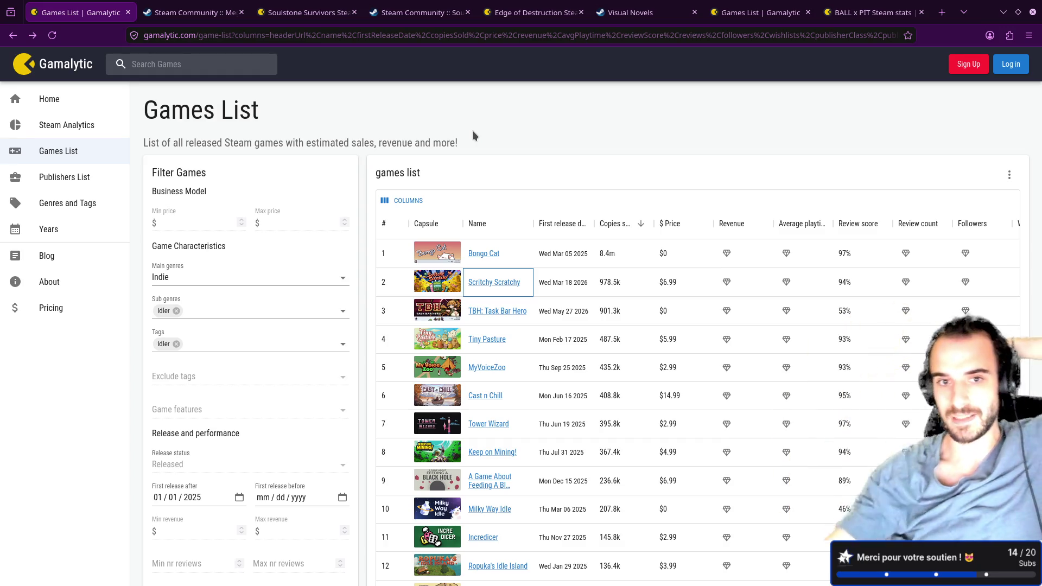
- Scroll through the 2025 Indie idler ranking, then open a new blank browser tab
{"action": "scroll", "coordinate": [554, 280], "scroll_direction": "down", "scroll_amount": 2}
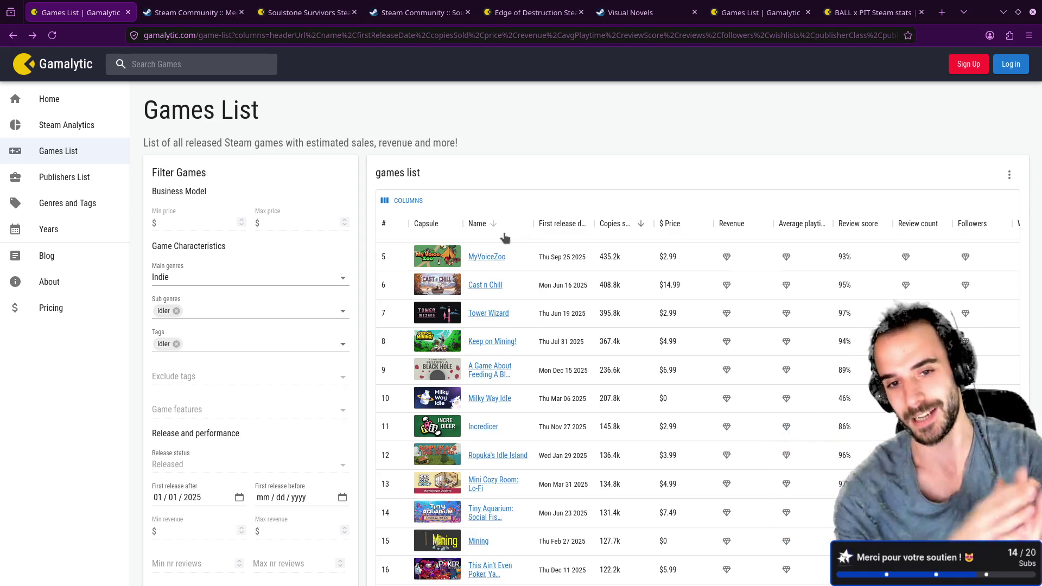
{"action": "left_click", "coordinate": [942, 12]}
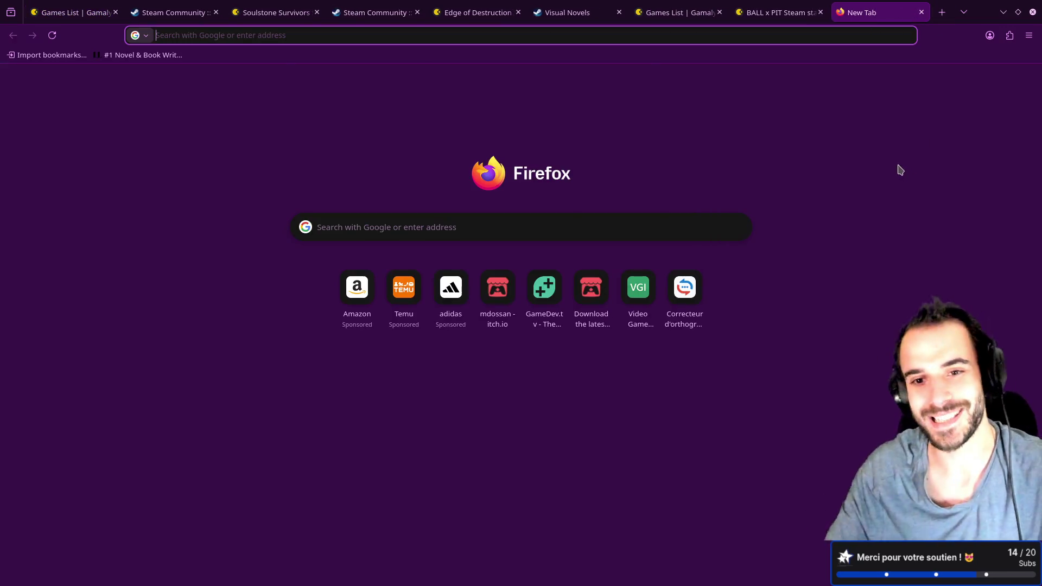
- From the developer's itch.io profile, open My Mini Farm and launch it in the browser
{"action": "left_click", "coordinate": [490, 287]}
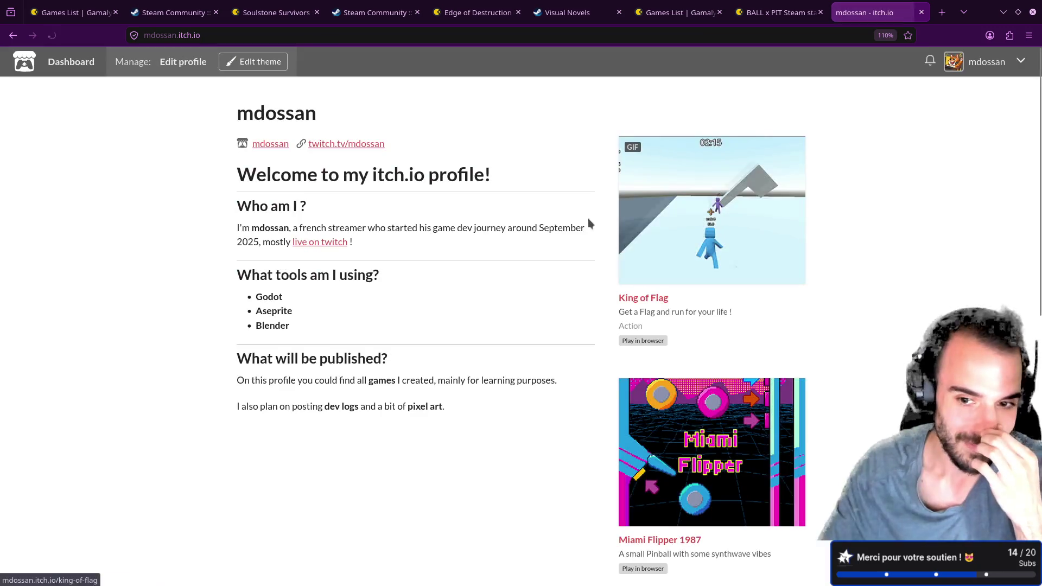
{"action": "scroll", "coordinate": [706, 303], "scroll_direction": "down", "scroll_amount": 8}
{"action": "left_click", "coordinate": [682, 402]}
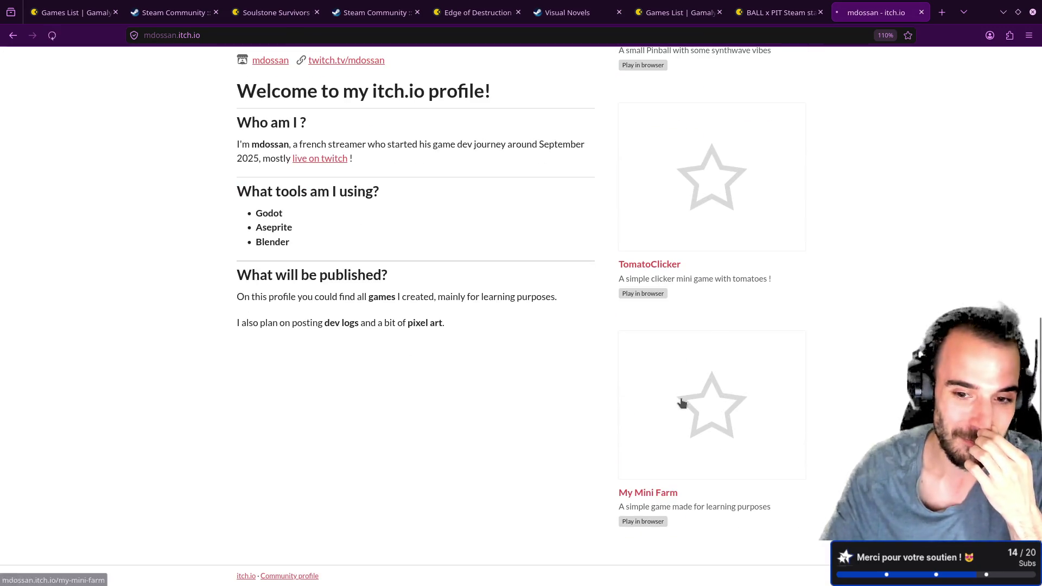
{"action": "left_click", "coordinate": [509, 242]}
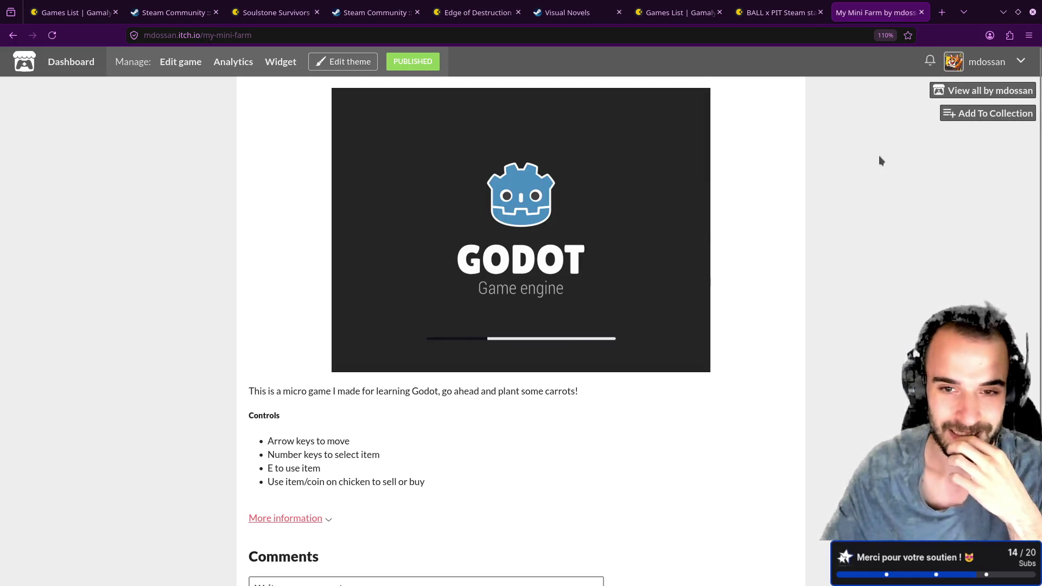
- Open King of Flag's devlog post 'Daily Update - Multiplayer improvement, and game timer !'
{"action": "left_click", "coordinate": [955, 90]}
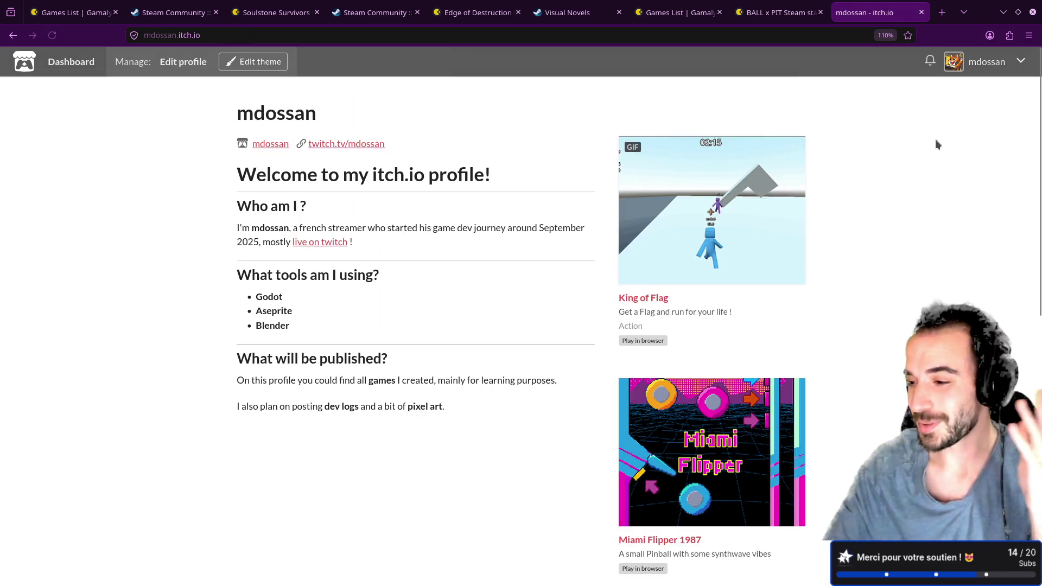
{"action": "left_click", "coordinate": [635, 228]}
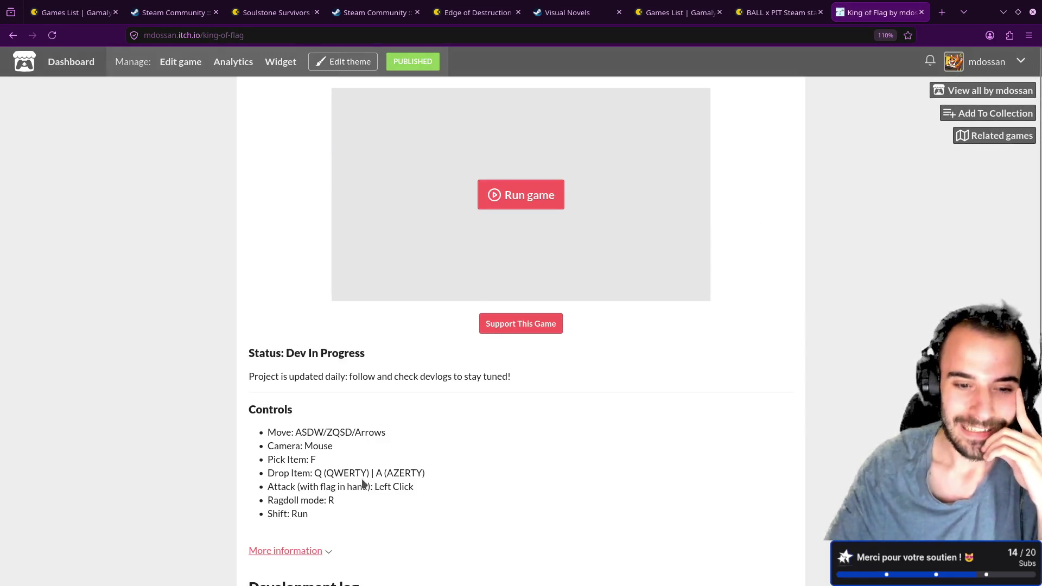
{"action": "scroll", "coordinate": [361, 472], "scroll_direction": "down", "scroll_amount": 3}
{"action": "left_click", "coordinate": [361, 471]}
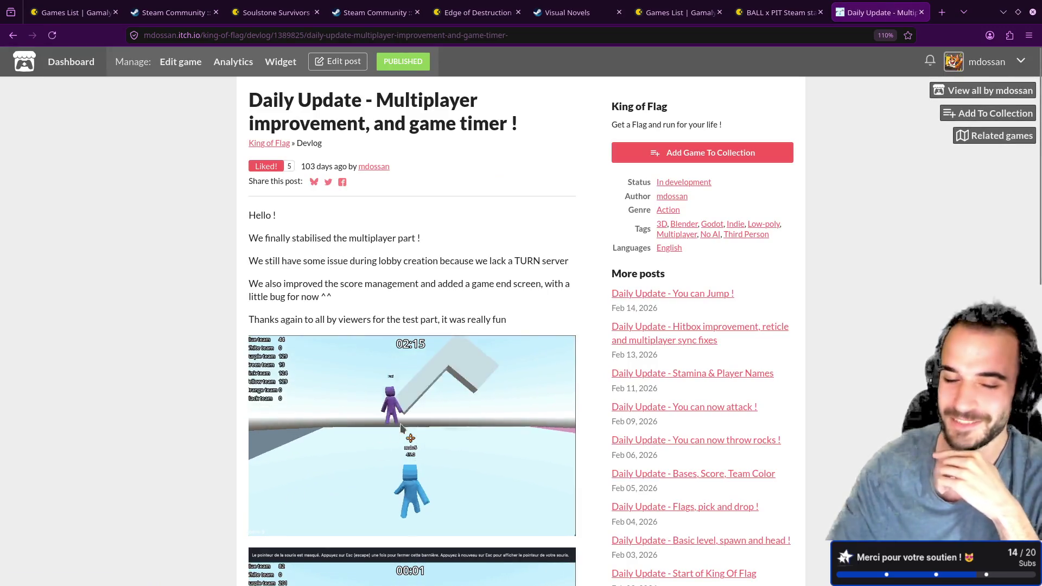